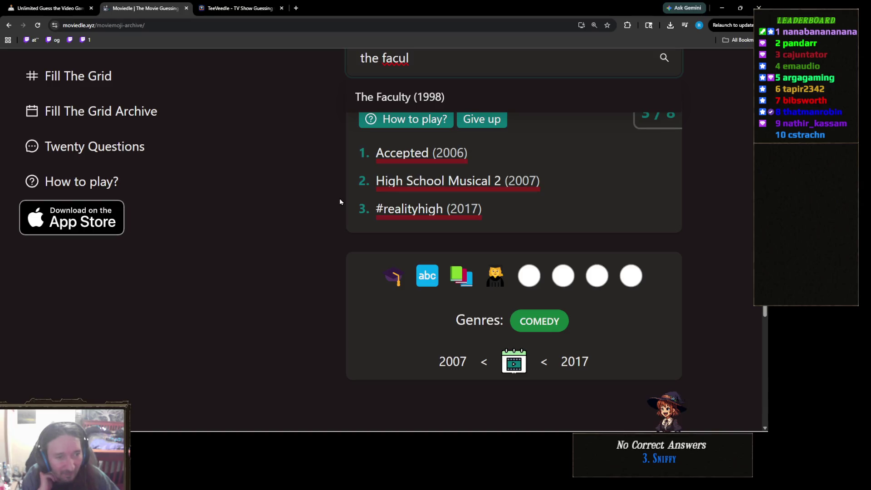
- Replace the search text with 'van wild' and guess Van Wilder: Freshman Year (2009)
key(ctrl+a)
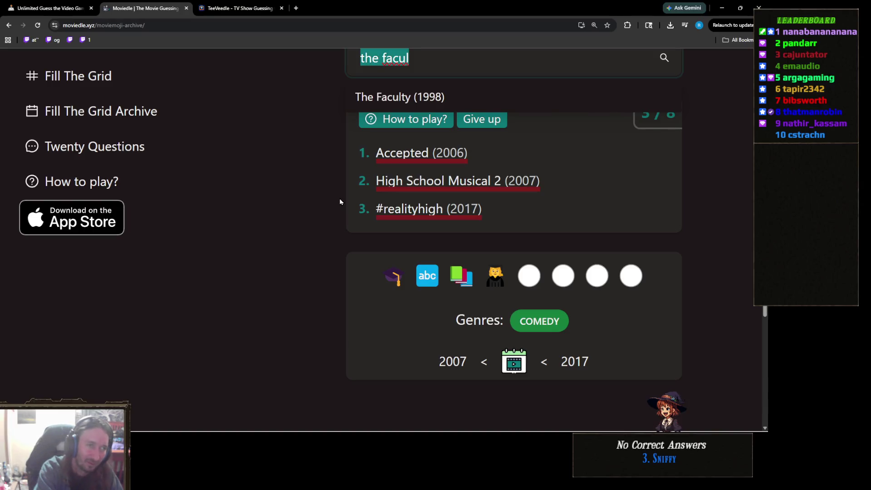
key(BackSpace)
text(van wild)
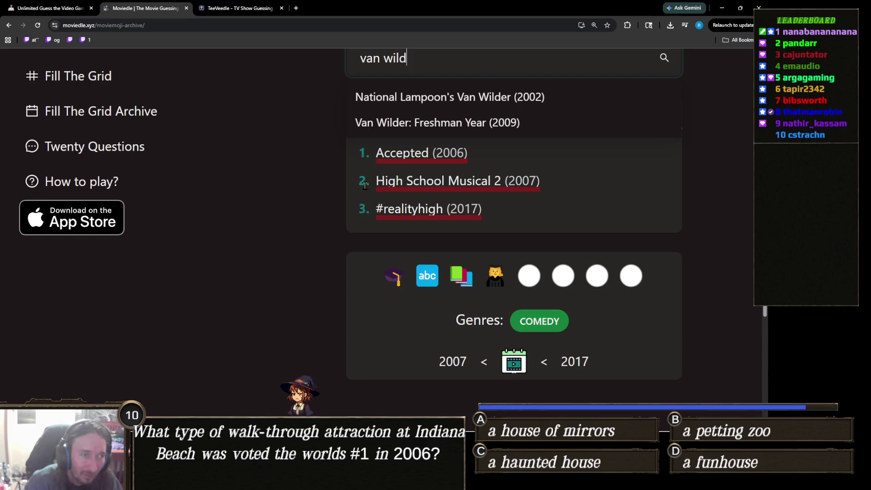
click(507, 123)
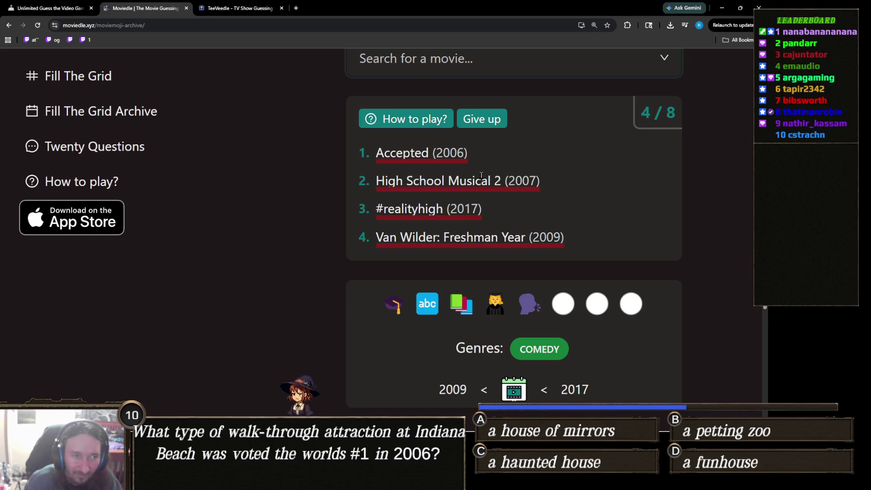
- Search 'school' and guess High School Musical 3: Senior Year (2008)
scroll(475, 58, down, 2)
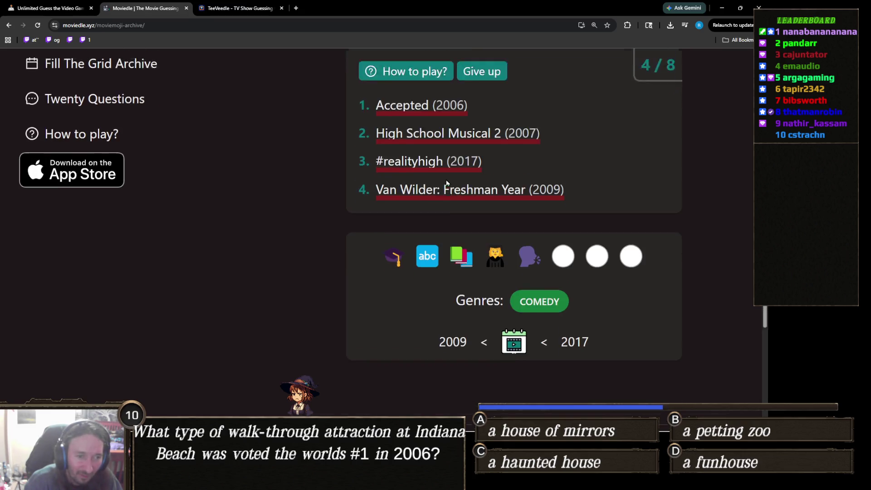
scroll(498, 131, up, 2)
click(517, 67)
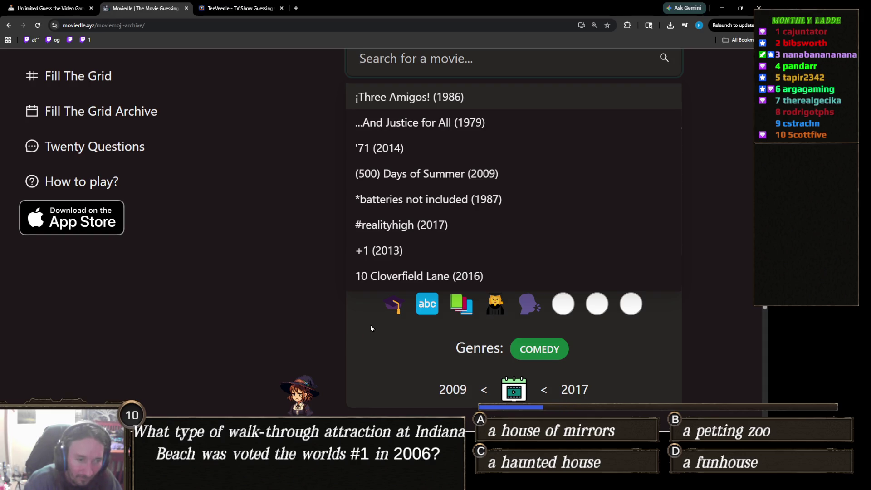
click(347, 333)
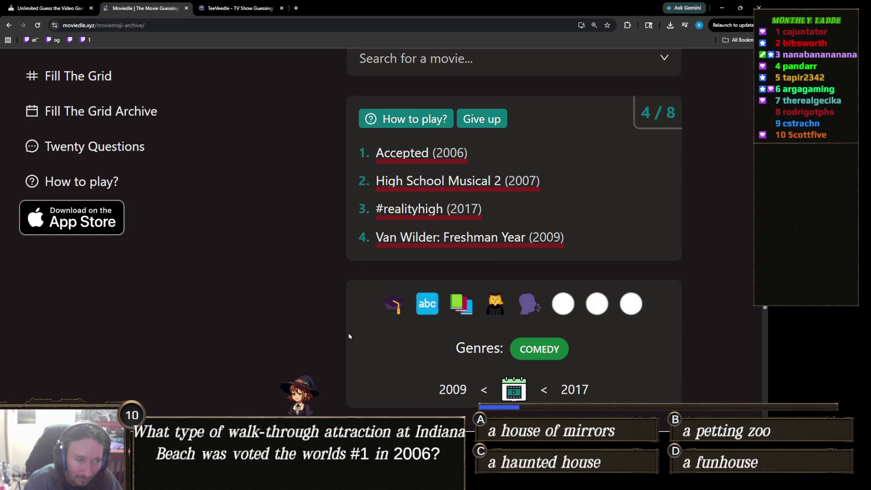
click(483, 60)
text(sc)
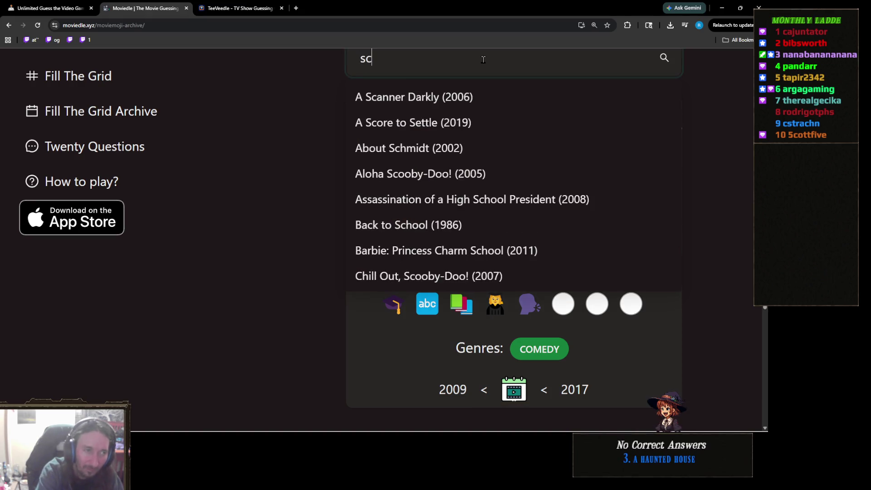
text(hool)
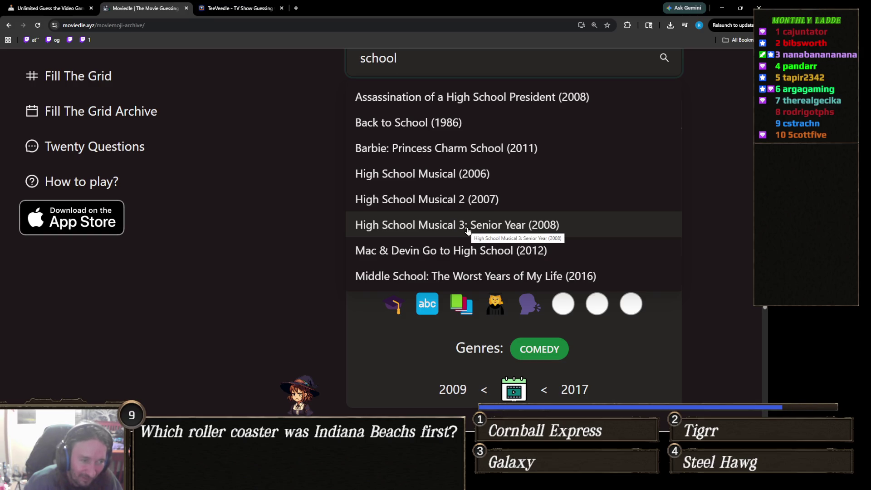
click(467, 230)
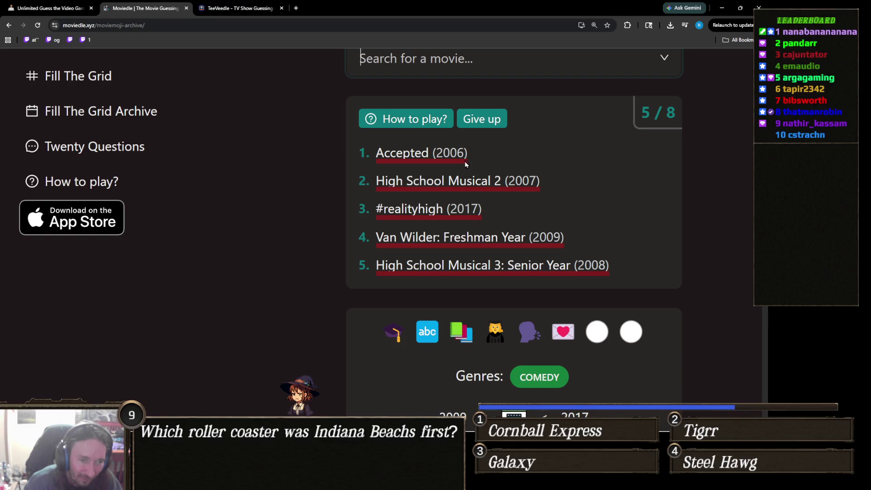
- Begin another search with 'wh', then erase it and close the title list
click(439, 59)
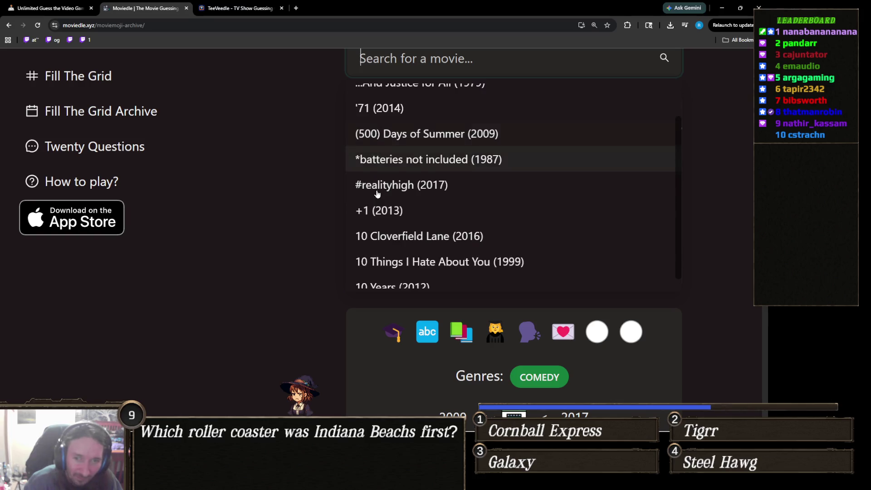
scroll(306, 270, down, 1)
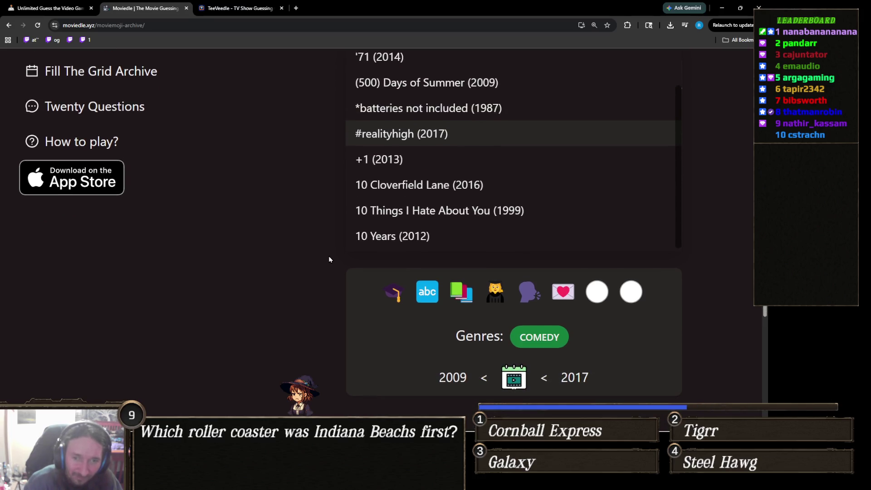
text(wh)
key(BackSpace)
key(BackSpace)
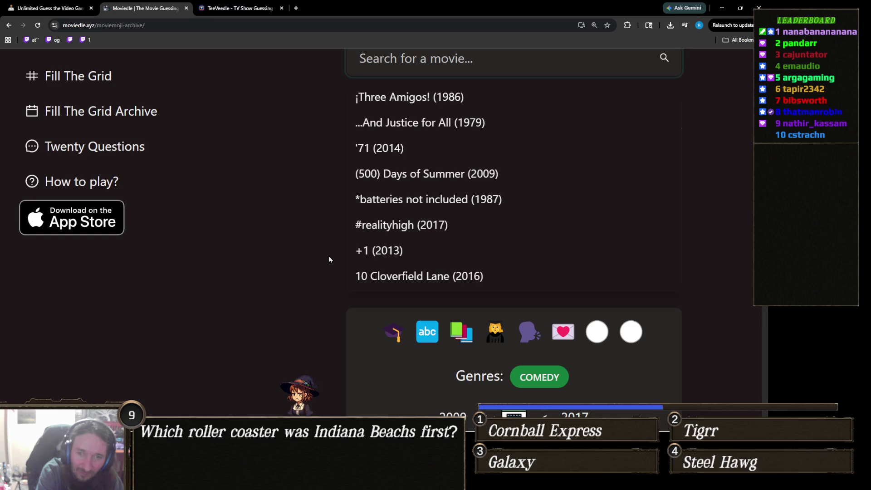
key(Escape)
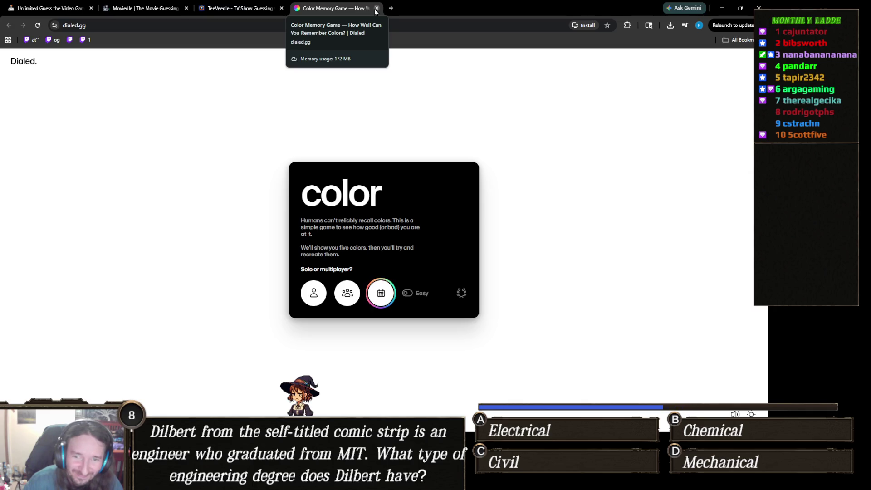
- On the Dialed.gg start screen, toggle the difficulty to Hard and back to Easy
click(376, 8)
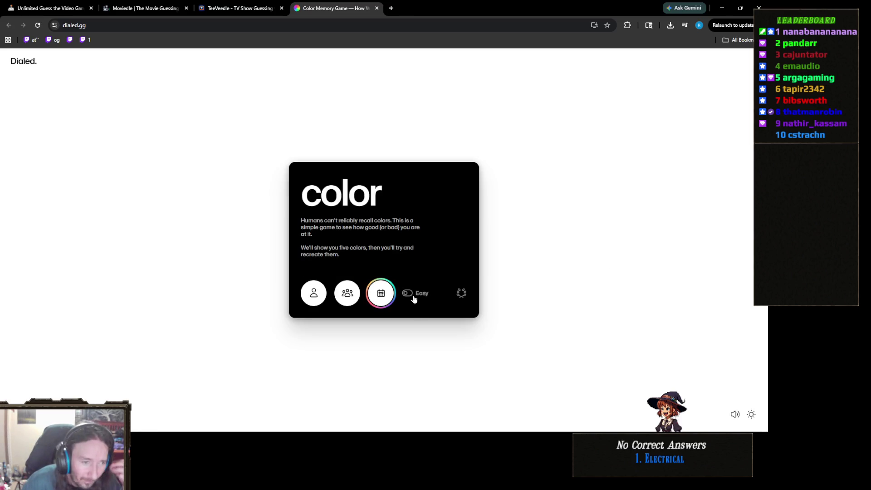
click(414, 294)
click(413, 294)
click(414, 294)
click(415, 297)
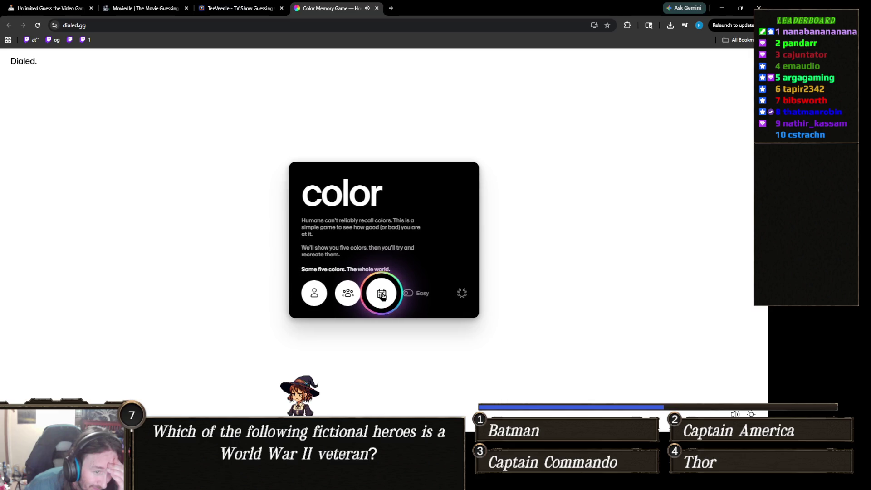
- Start a solo game, make an olive-grey with yellow hue and low saturation, submit for 4.80, and continue
click(315, 295)
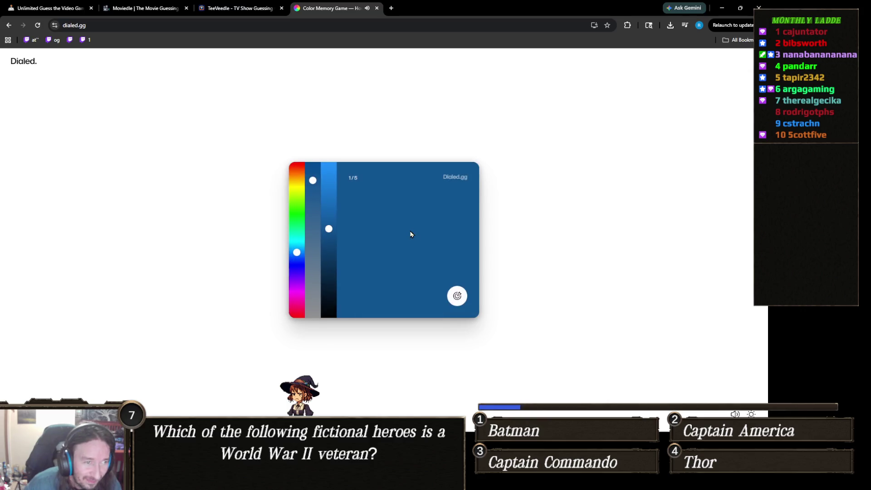
mouse_move(301, 223)
mouse_down()
mouse_move(295, 174)
mouse_move(296, 182)
mouse_up()
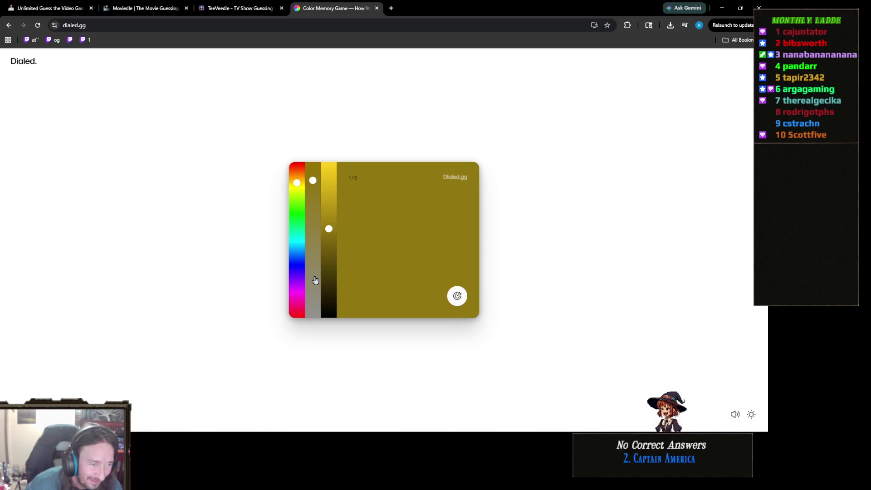
drag(315, 279, 313, 277)
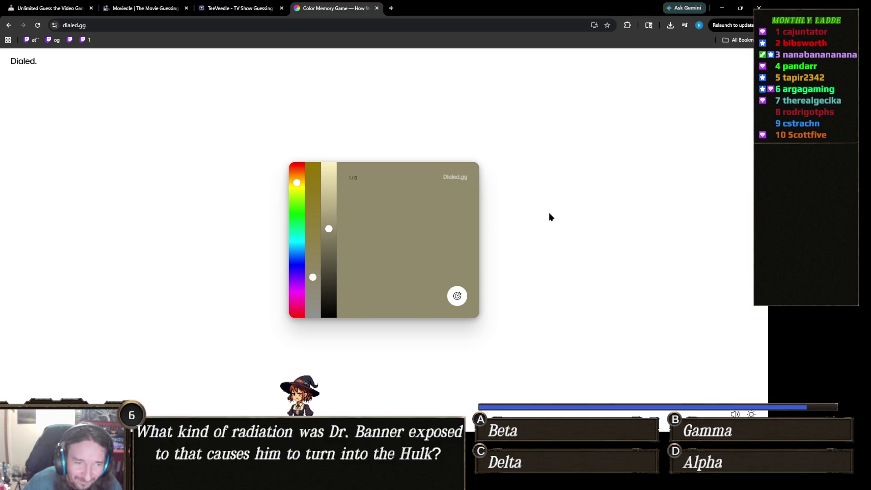
click(458, 297)
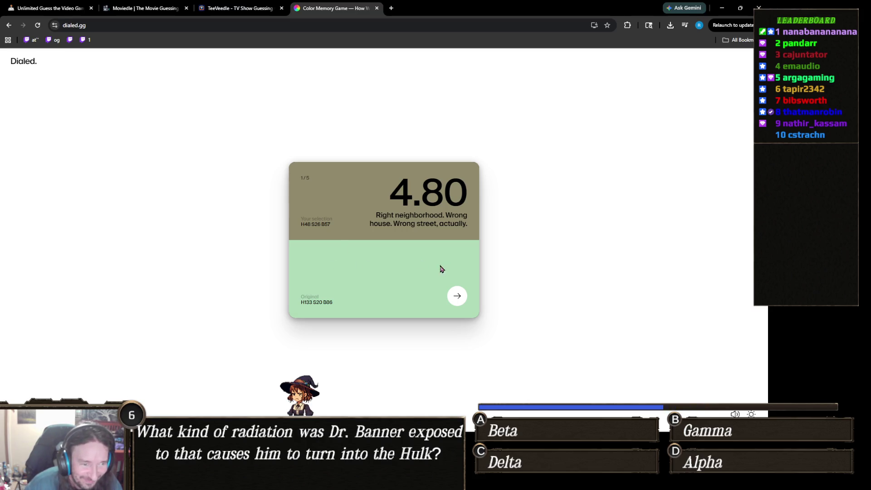
click(457, 296)
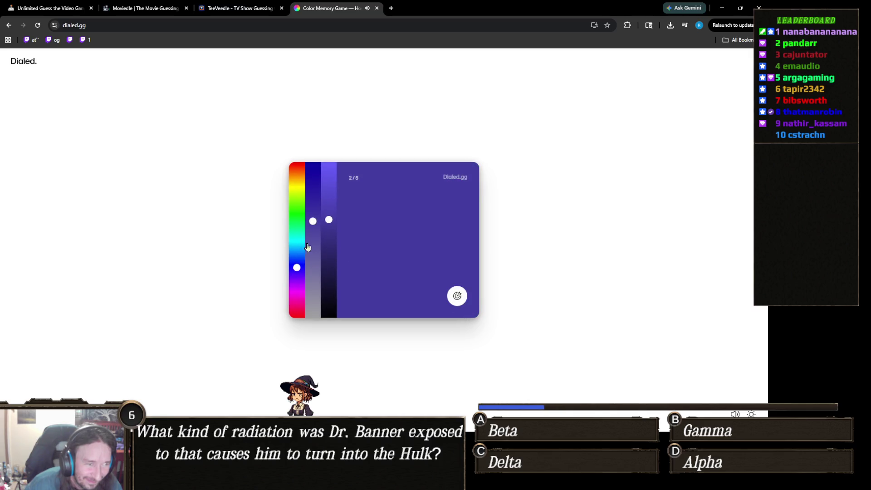
- Make a vivid yellow-green with green hue and maximum saturation and brightness, then submit it for 7.48
mouse_move(298, 205)
mouse_down()
mouse_move(295, 192)
mouse_move(329, 217)
mouse_move(328, 197)
mouse_move(296, 200)
mouse_move(297, 210)
mouse_move(295, 194)
mouse_up()
drag(313, 222, 310, 181)
mouse_move(310, 194)
mouse_down()
mouse_move(312, 236)
mouse_move(318, 161)
mouse_up()
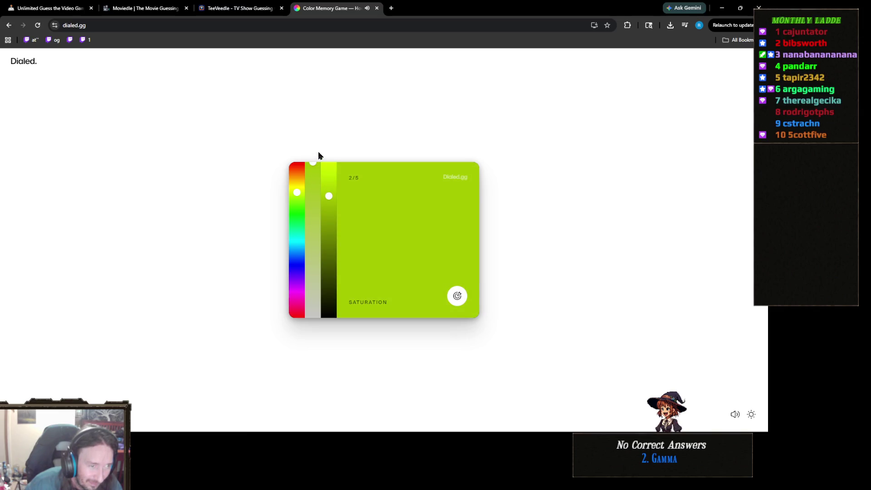
drag(336, 199, 331, 158)
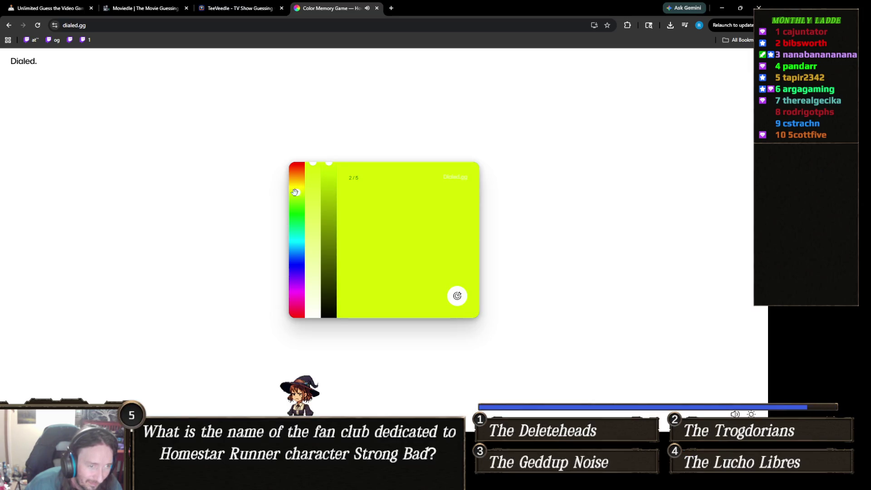
mouse_move(294, 191)
mouse_down()
mouse_move(294, 208)
mouse_move(293, 196)
mouse_up()
click(457, 296)
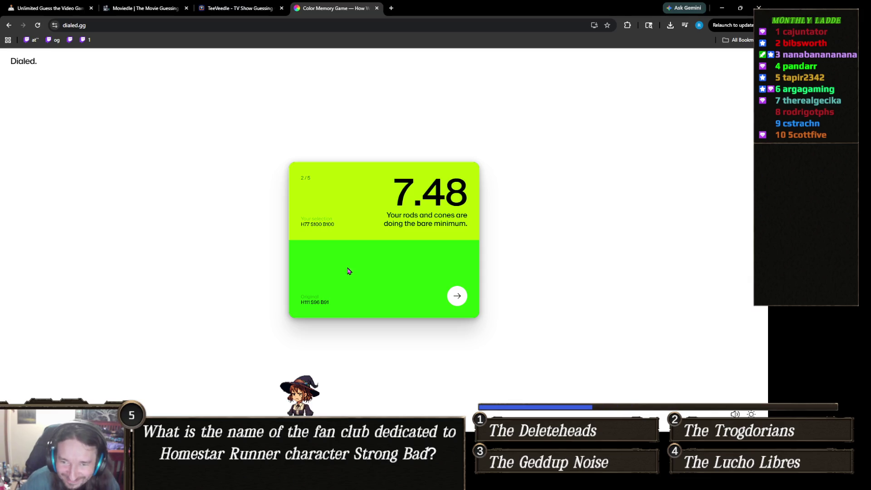
click(457, 296)
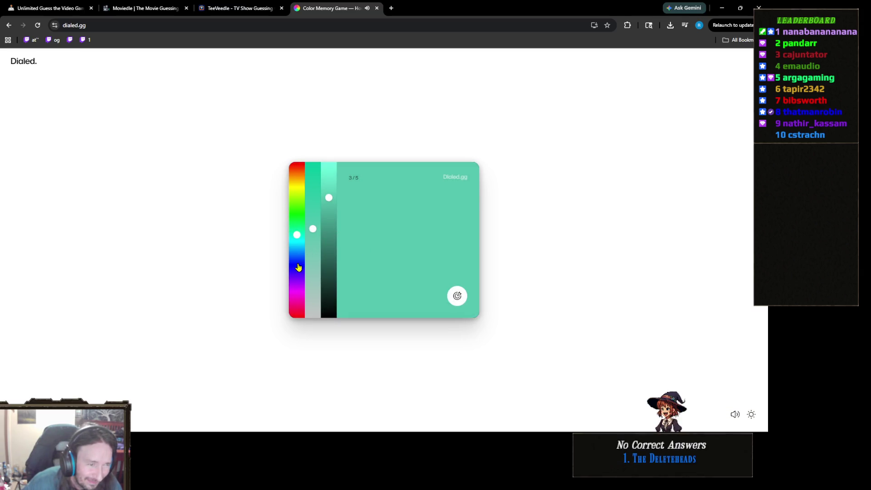
- Set a blue-violet hue, darken it to navy, submit for 7.88, and continue to round 4
click(296, 263)
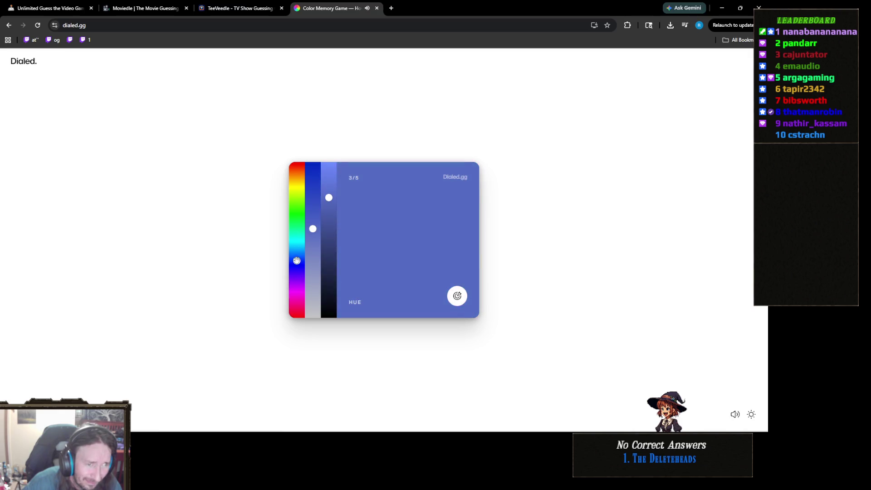
drag(296, 264, 297, 268)
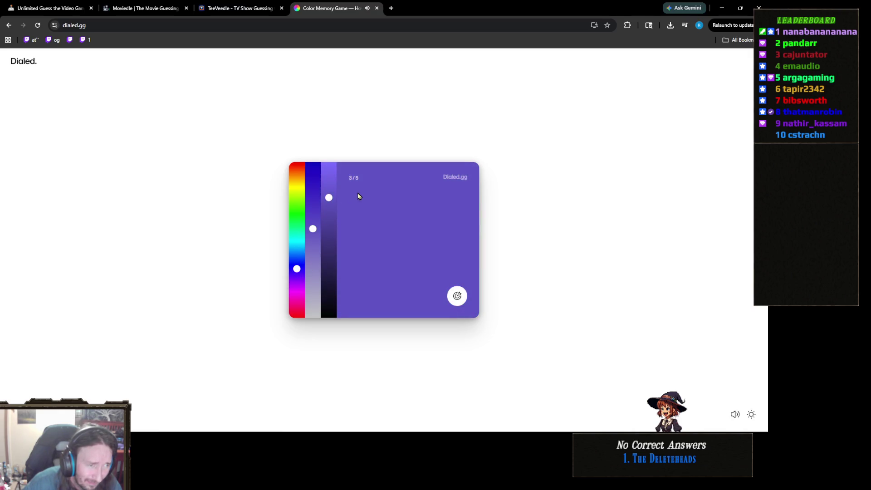
mouse_move(329, 197)
mouse_down()
mouse_move(329, 210)
mouse_move(312, 195)
mouse_move(314, 169)
mouse_up()
mouse_move(330, 210)
mouse_down()
mouse_move(326, 249)
mouse_move(297, 268)
mouse_move(297, 255)
mouse_move(297, 267)
mouse_up()
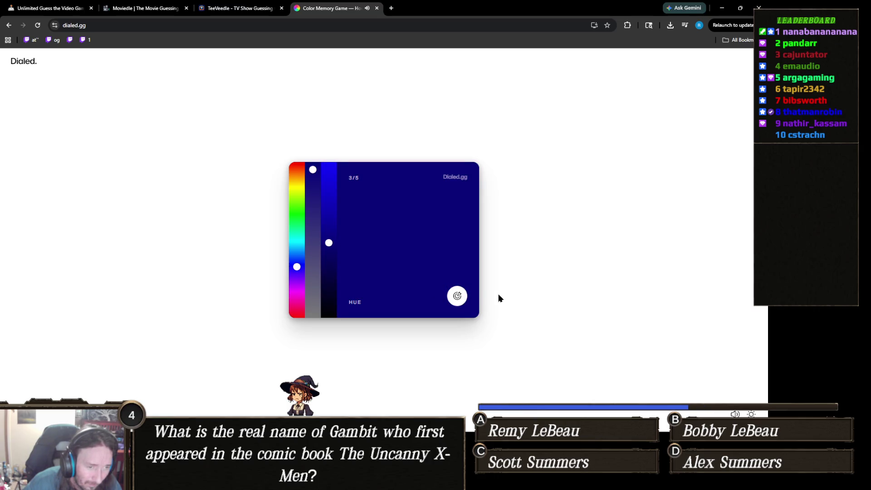
click(459, 298)
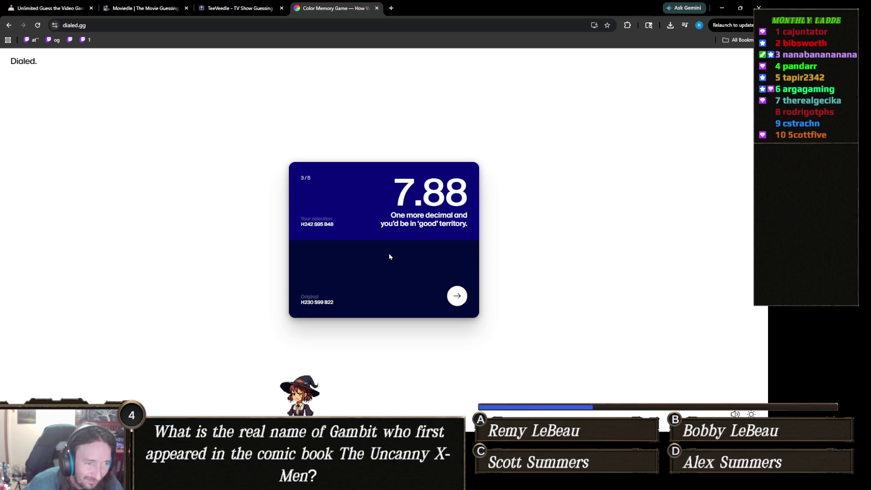
click(458, 297)
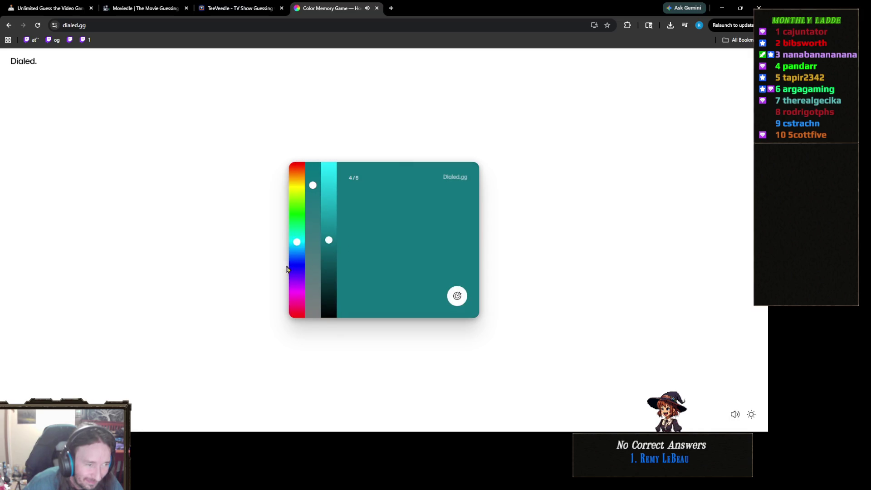
- Pick a bright purple-magenta for round 4, submit it for 4.49, and continue to round 5
click(296, 289)
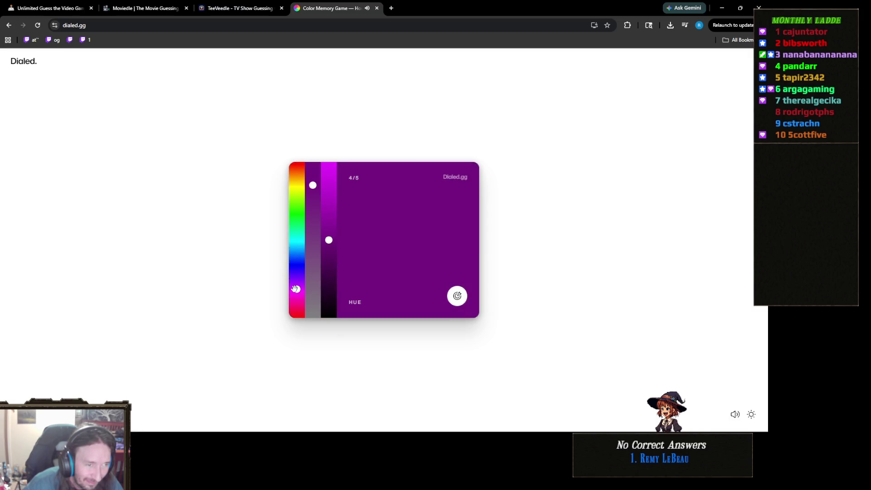
drag(329, 240, 328, 187)
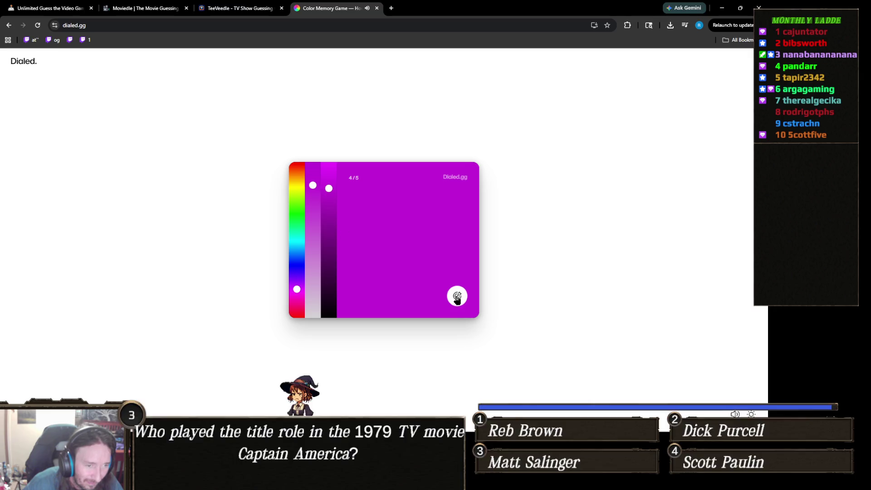
click(457, 296)
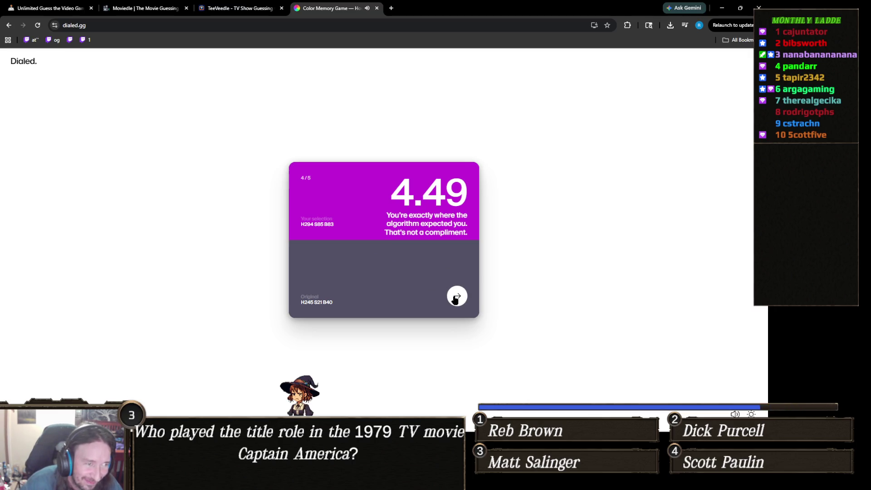
click(456, 297)
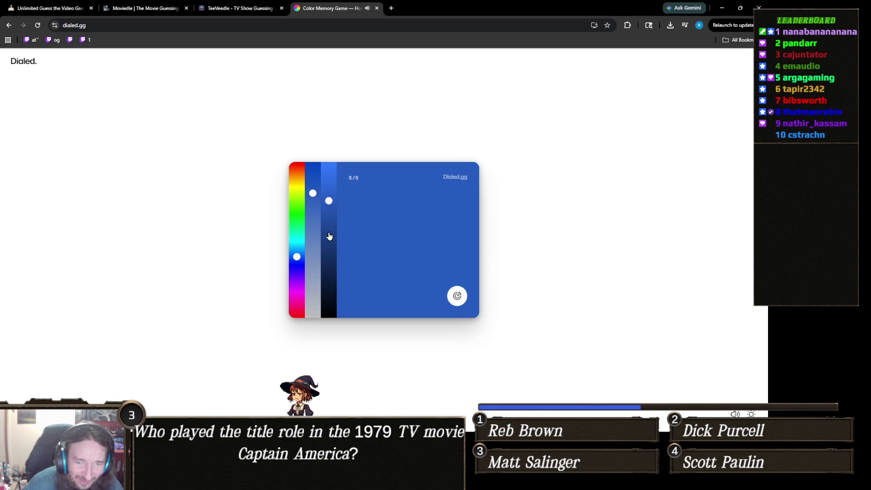
- Make a light green with green hue, lower saturation and slightly higher brightness, then submit it for 7.20
drag(296, 256, 291, 235)
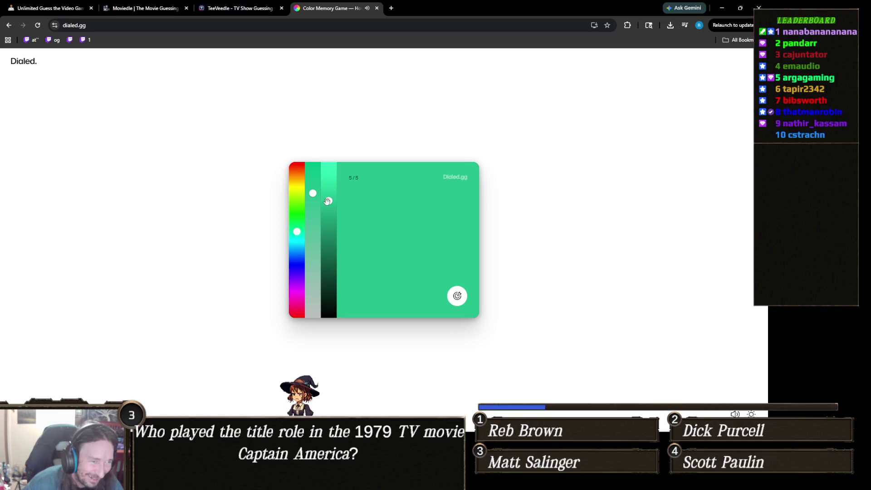
mouse_move(312, 193)
mouse_down()
mouse_move(309, 272)
mouse_move(292, 197)
mouse_move(296, 216)
mouse_move(293, 207)
mouse_move(329, 213)
mouse_move(327, 203)
mouse_up()
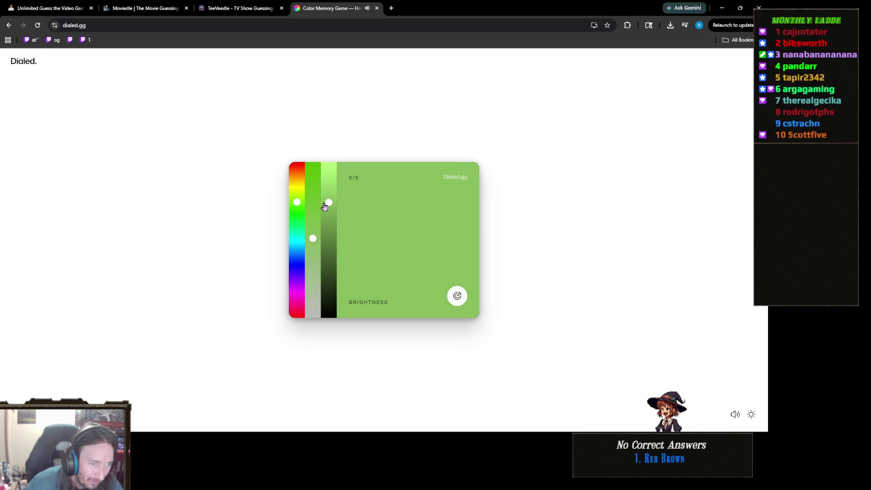
click(313, 237)
click(457, 295)
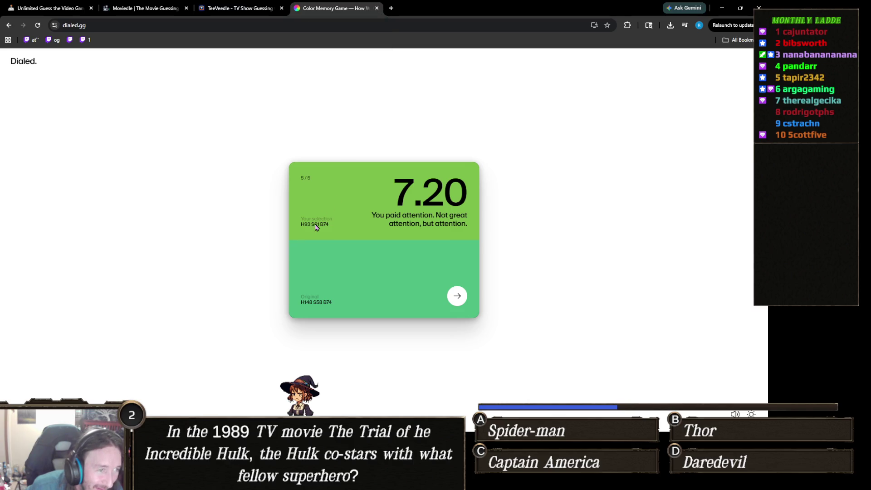
- Show the final summary totalling 31.85/50, then close the colour game tab
click(456, 298)
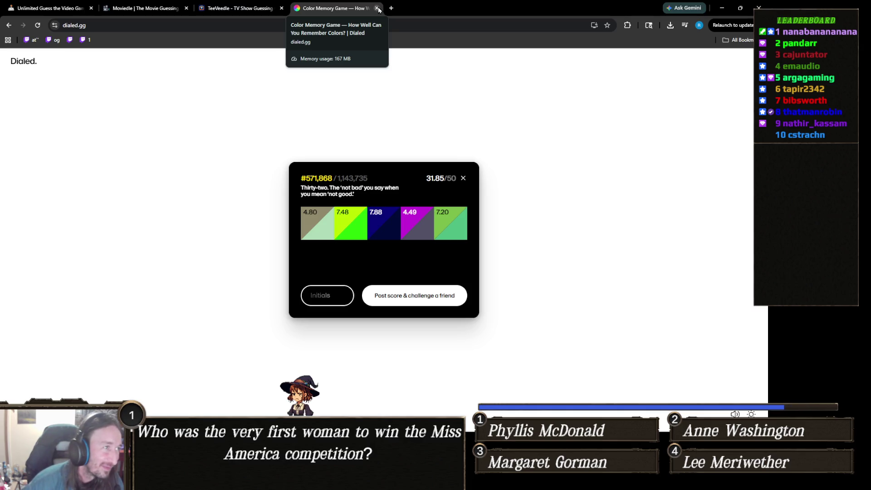
click(378, 8)
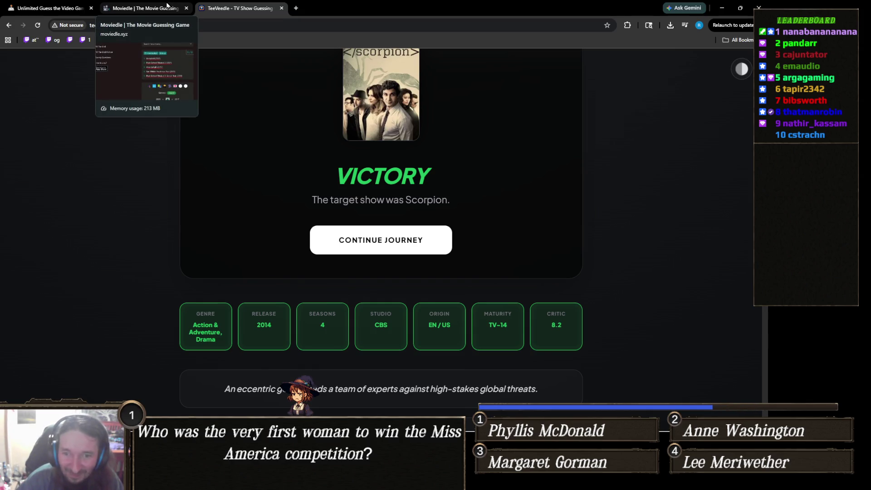
- Return to the Moviedle Moviemoji puzzle at 5 of 8 guesses and open the movie suggestions
click(166, 5)
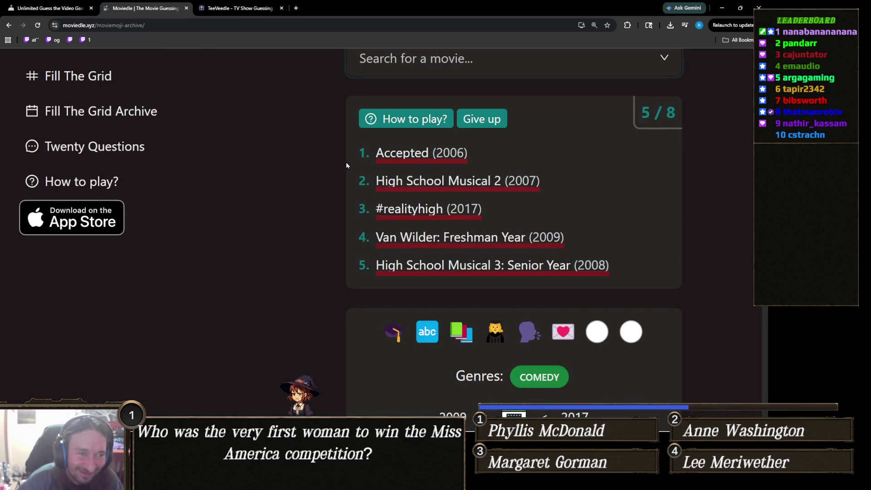
scroll(336, 168, down, 4)
scroll(422, 271, up, 5)
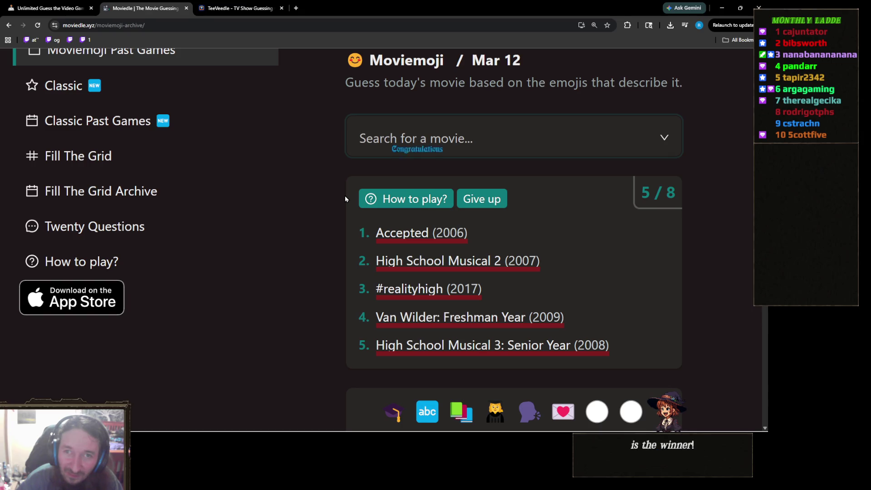
scroll(358, 243, down, 2)
scroll(358, 243, up, 1)
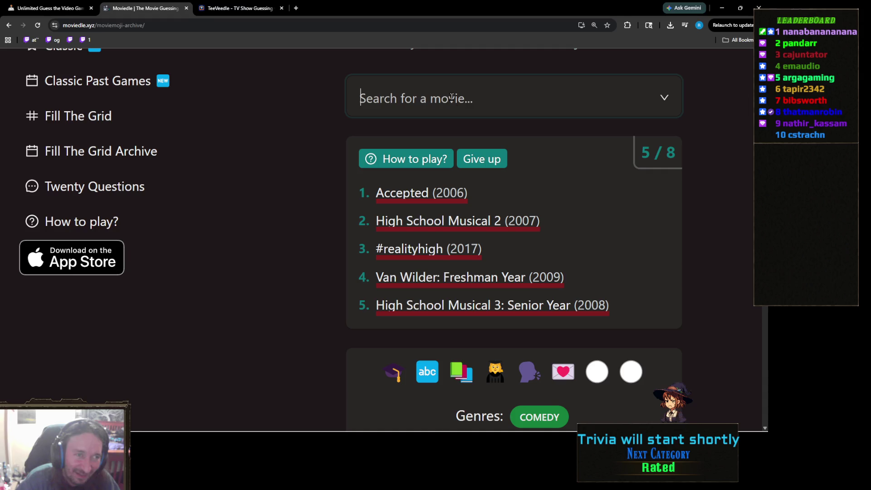
click(477, 102)
- Guess 10 Cloverfield Lane from the suggestion list
scroll(260, 257, down, 2)
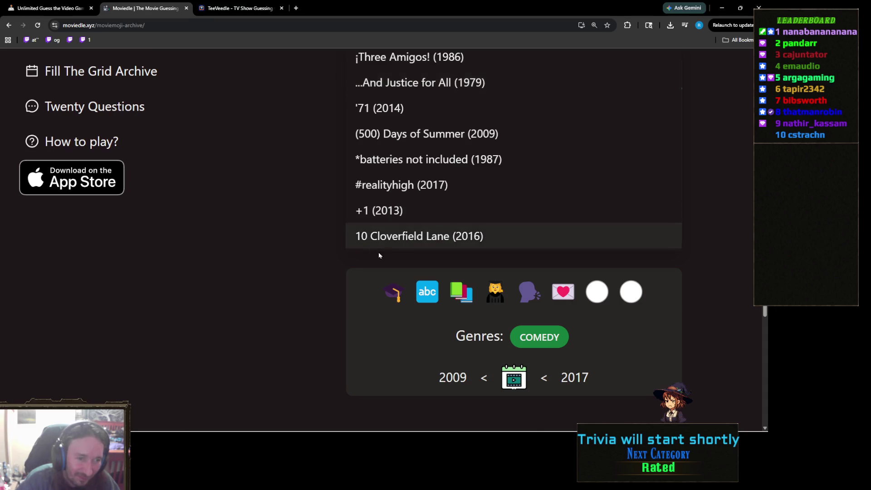
click(427, 239)
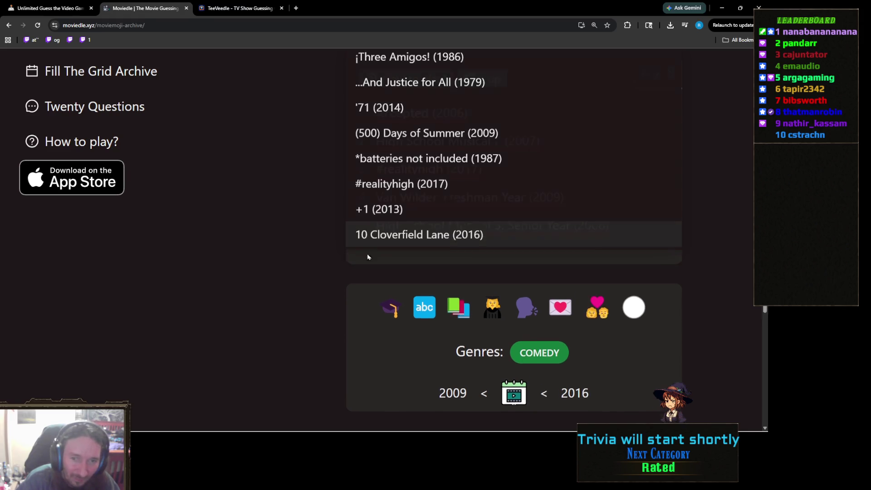
scroll(303, 266, down, 3)
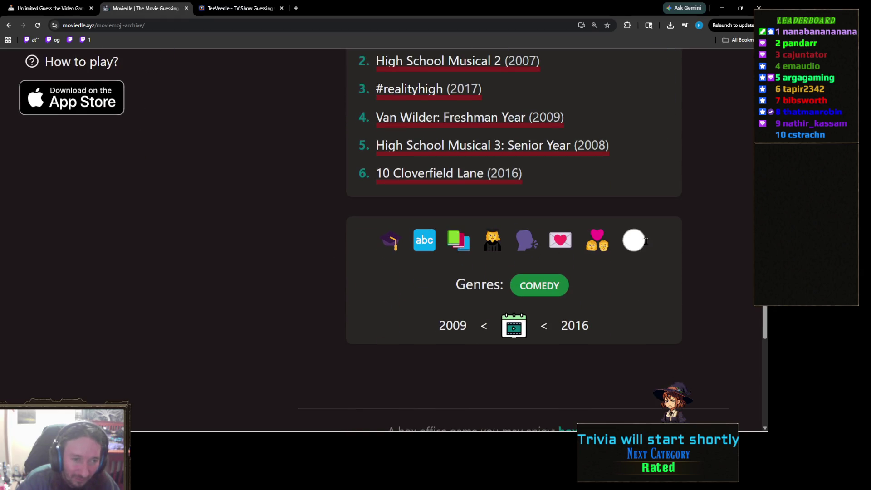
scroll(424, 287, up, 4)
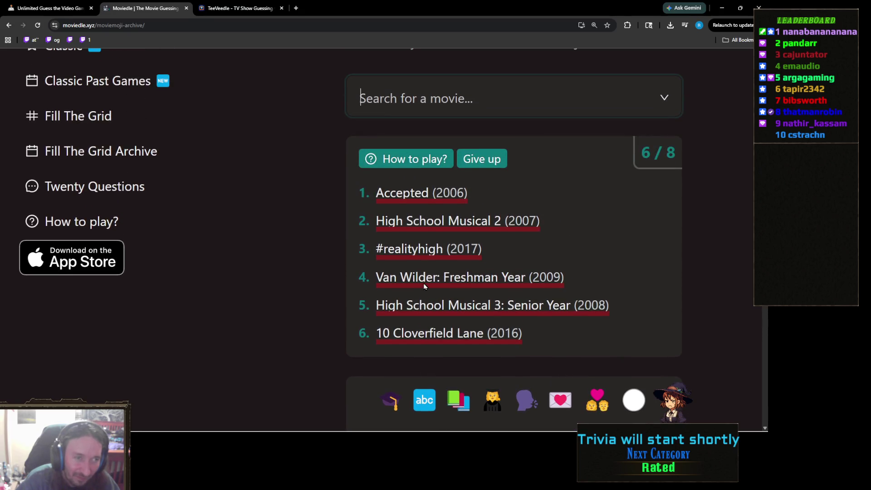
- Search 'super bad', correct it to 'superbad', and guess Superbad (2007)
click(474, 110)
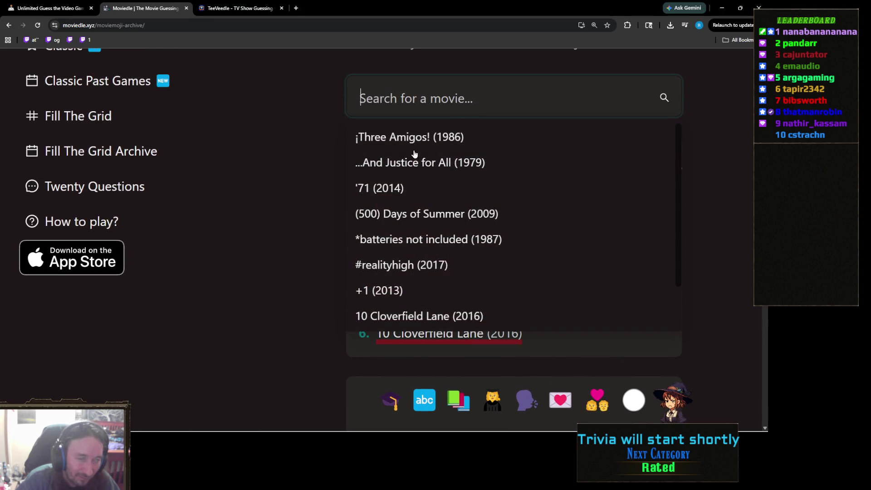
scroll(258, 287, down, 4)
scroll(295, 280, up, 3)
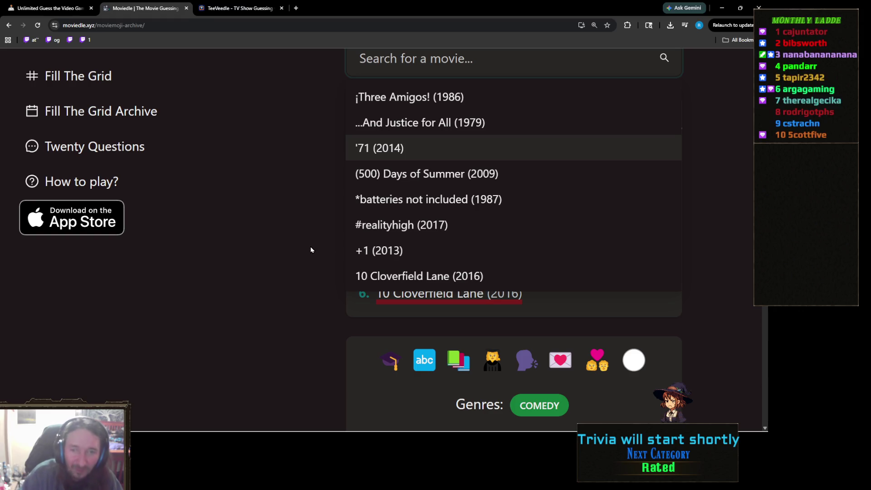
text(super )
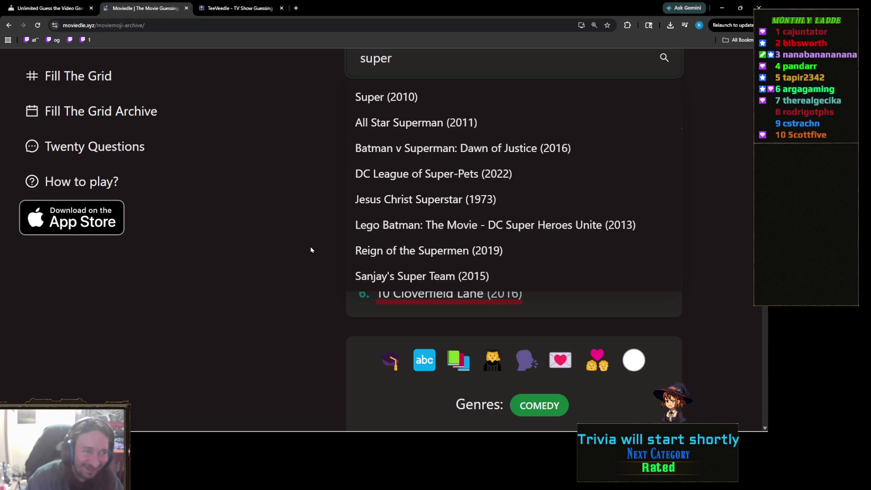
text(bad)
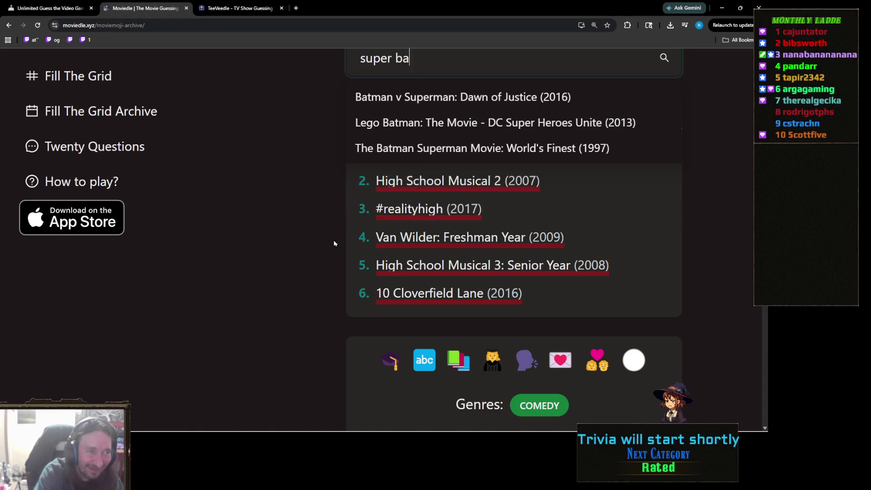
key(BackSpace)
key(BackSpace)
key(BackSpace)
text(bad)
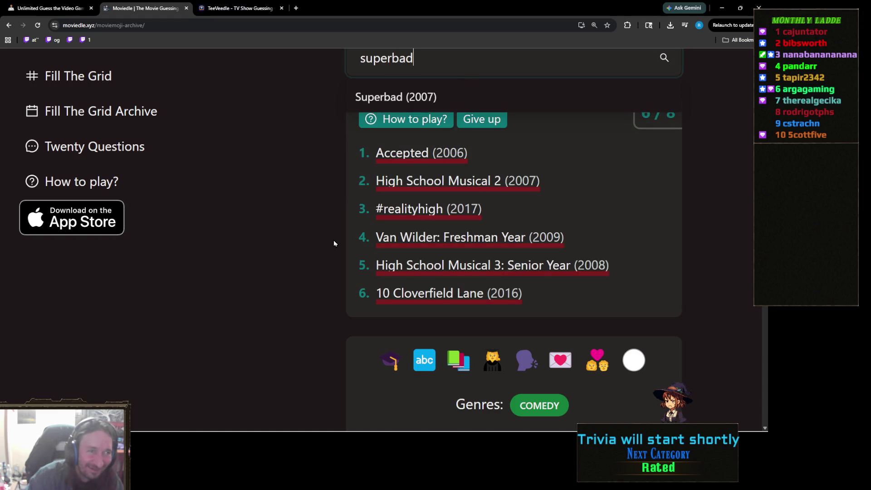
scroll(364, 227, down, 3)
scroll(364, 227, up, 4)
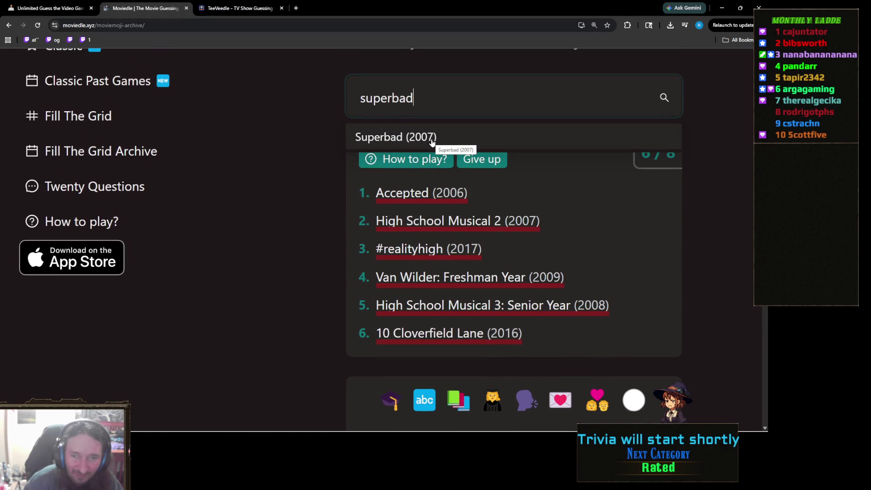
click(432, 143)
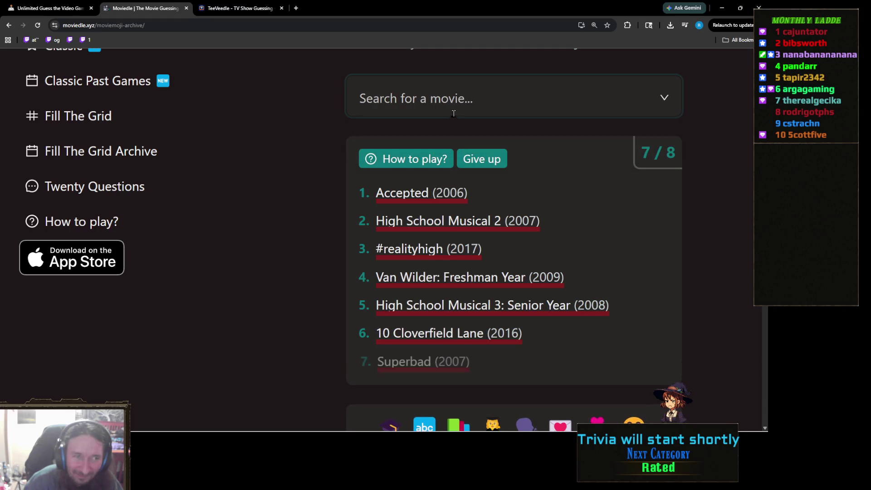
- Make the final guess, ending the puzzle with Easy A revealed, then switch to TeeVeedle
scroll(231, 237, down, 3)
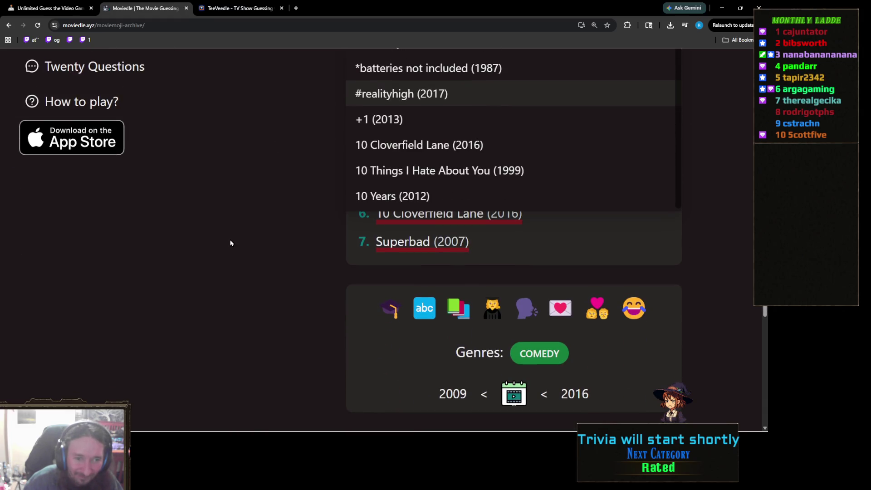
scroll(231, 243, up, 2)
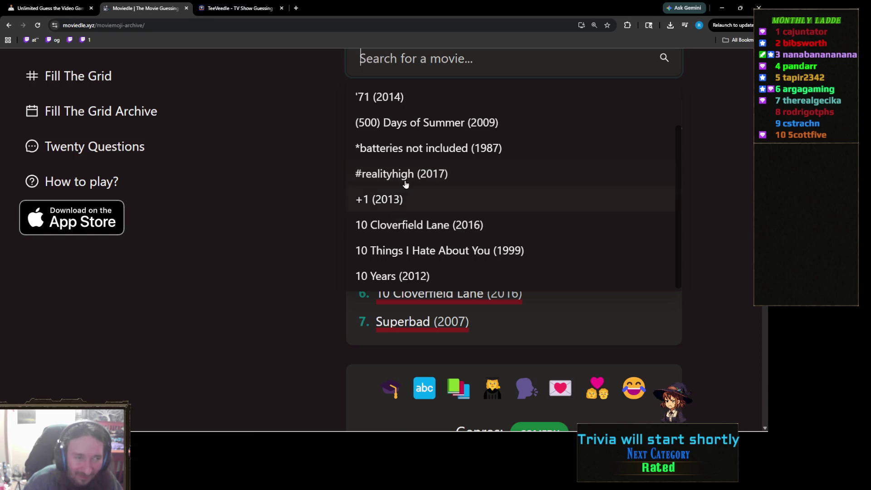
click(283, 219)
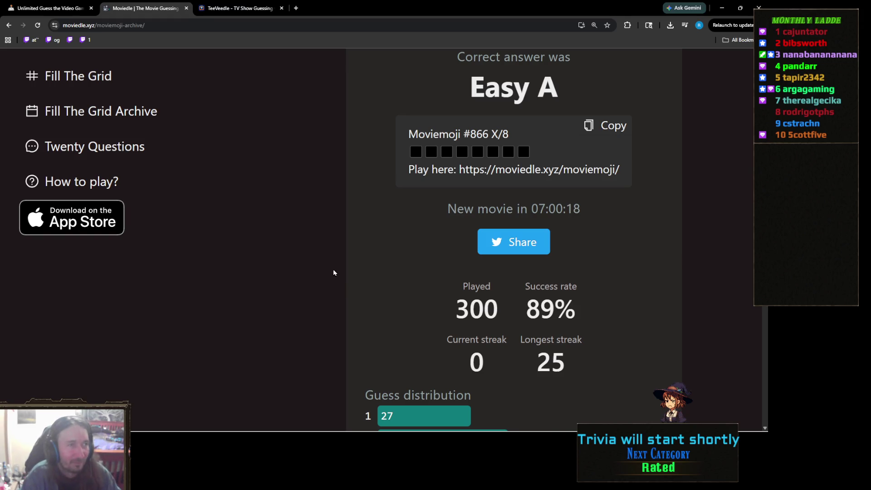
click(233, 10)
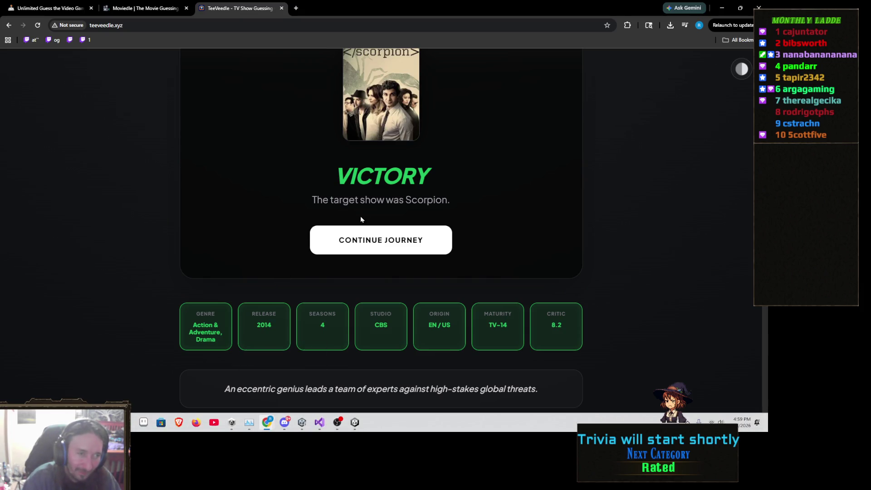
- Scroll through TeeVeedle's won Scorpion puzzle page and its guess grid
scroll(272, 254, up, 5)
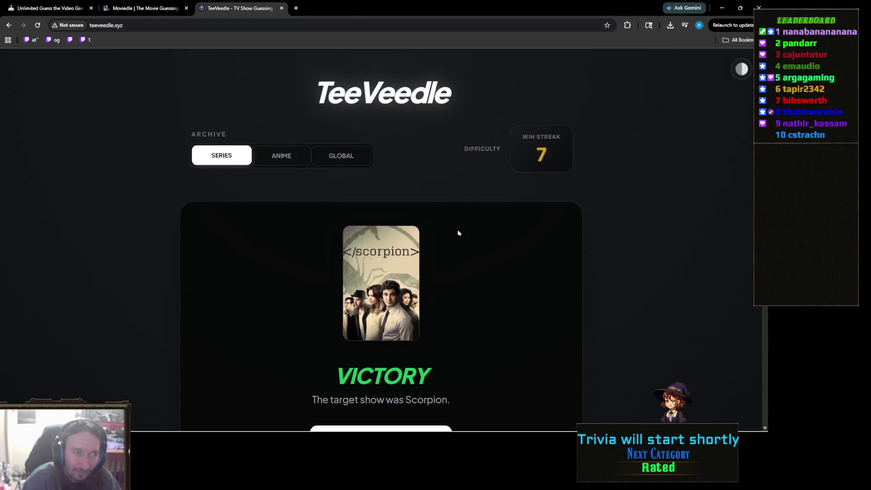
scroll(472, 254, down, 4)
scroll(499, 277, down, 6)
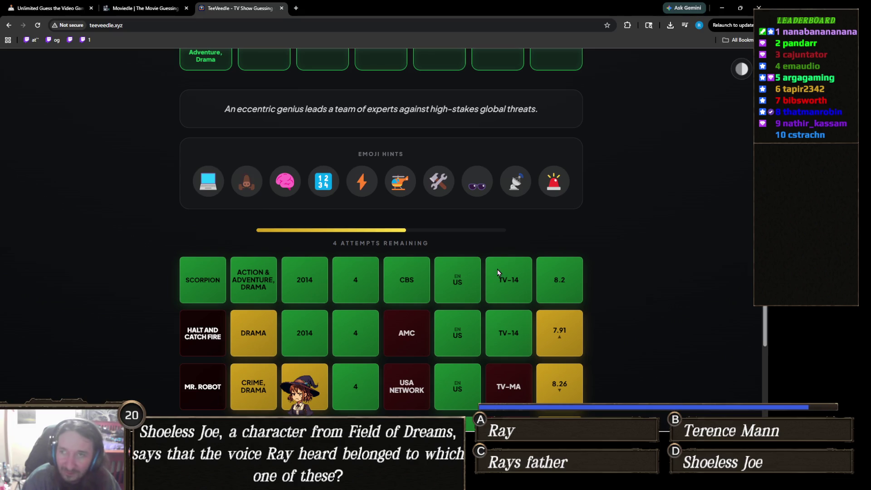
scroll(349, 289, up, 1)
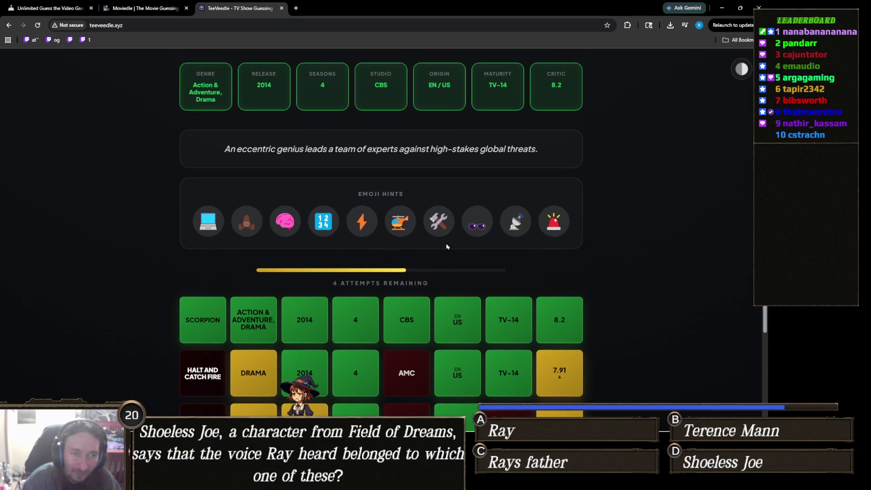
scroll(352, 263, up, 1)
scroll(351, 262, down, 7)
scroll(450, 291, up, 5)
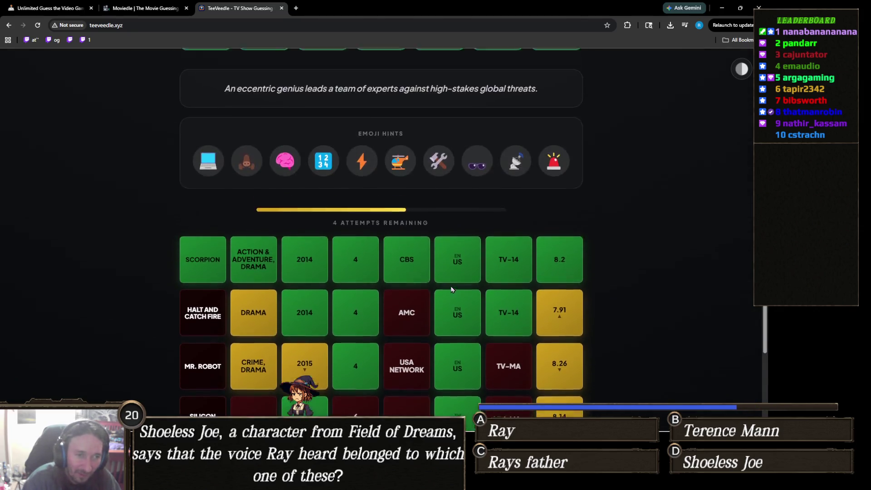
scroll(457, 265, down, 4)
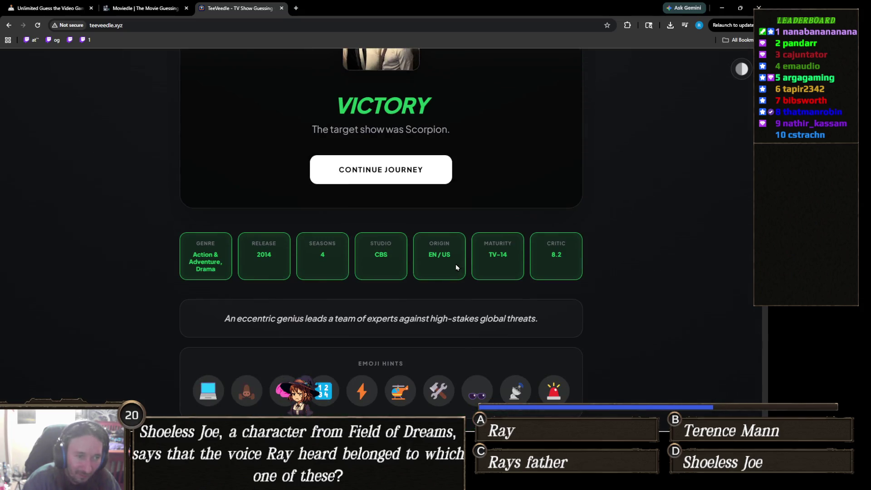
scroll(456, 267, up, 6)
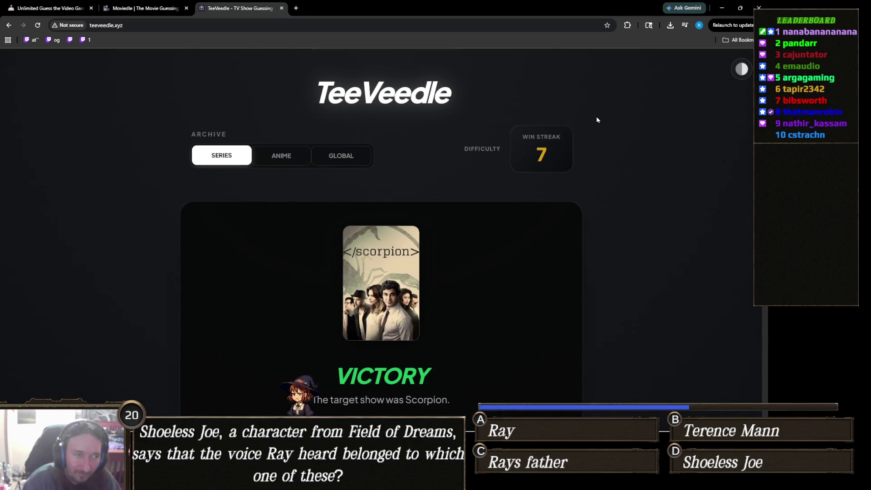
click(742, 69)
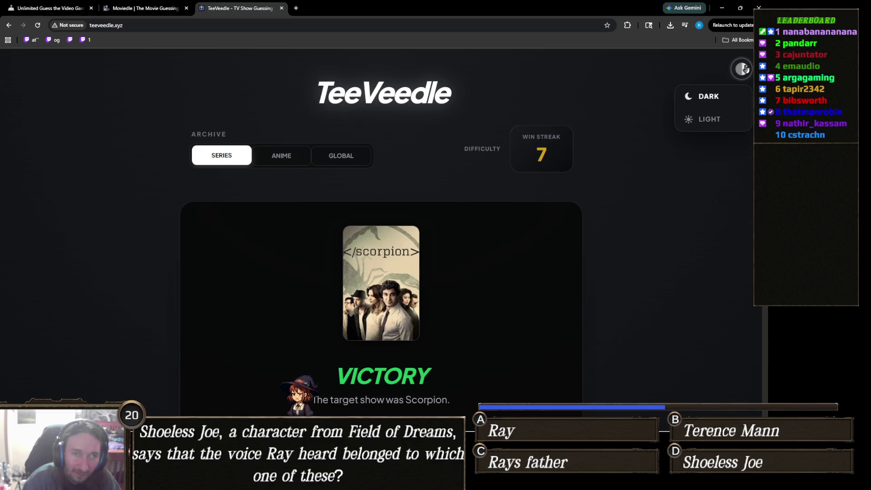
click(704, 120)
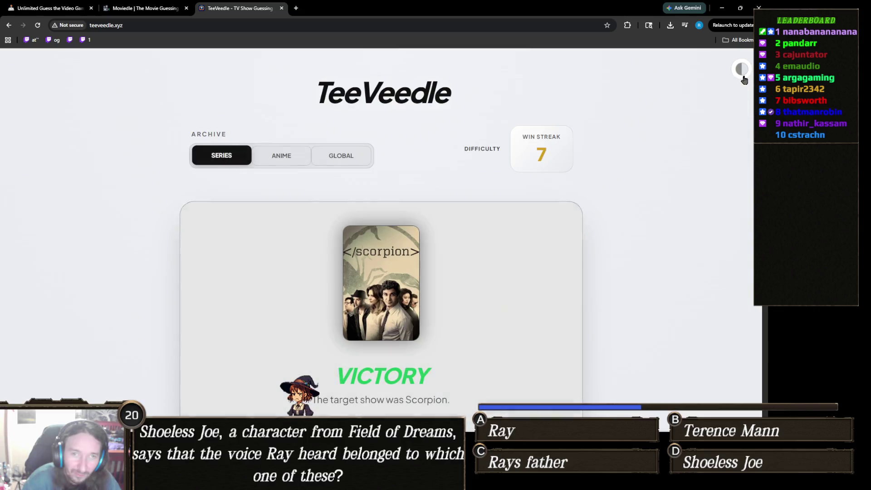
scroll(670, 151, down, 7)
scroll(670, 152, up, 7)
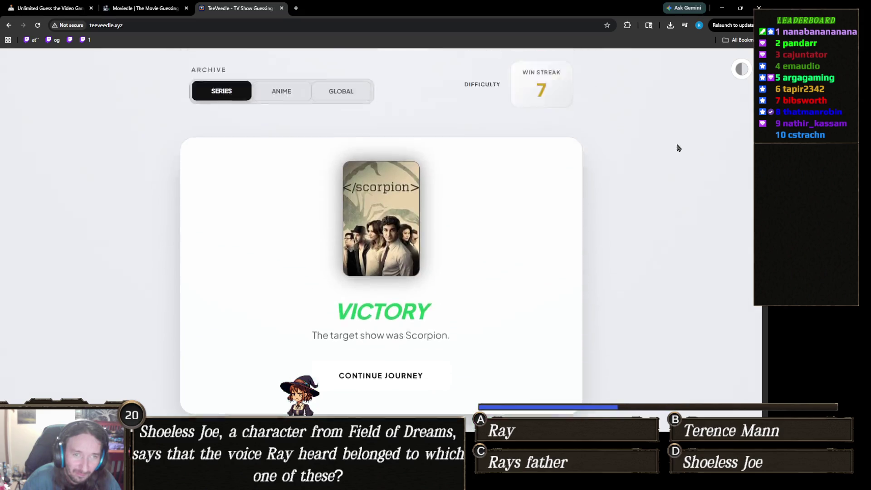
click(742, 69)
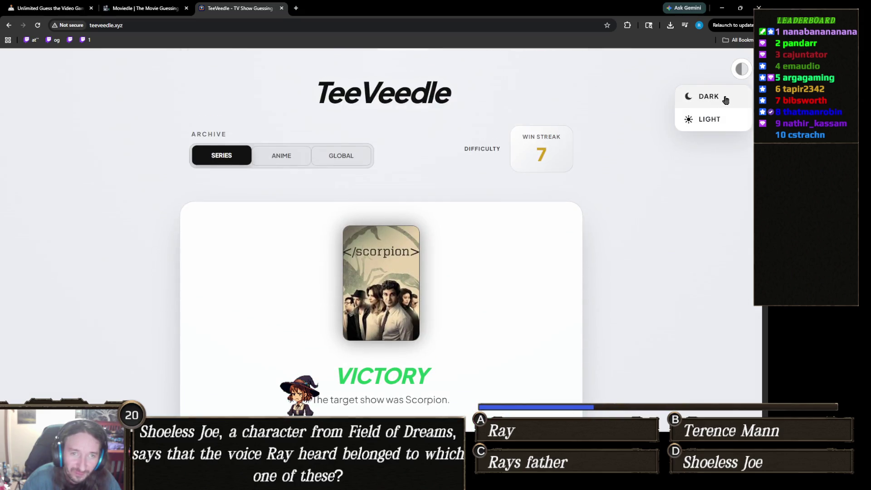
click(724, 97)
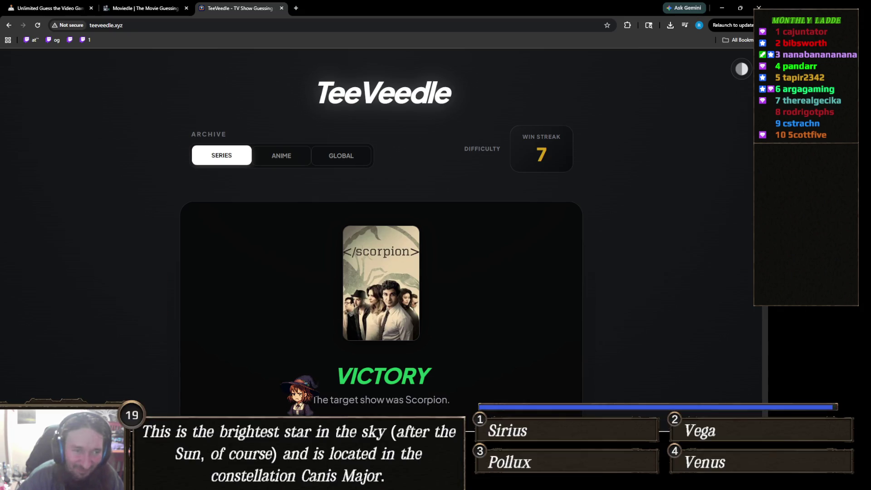
mouse_move(337, 481)
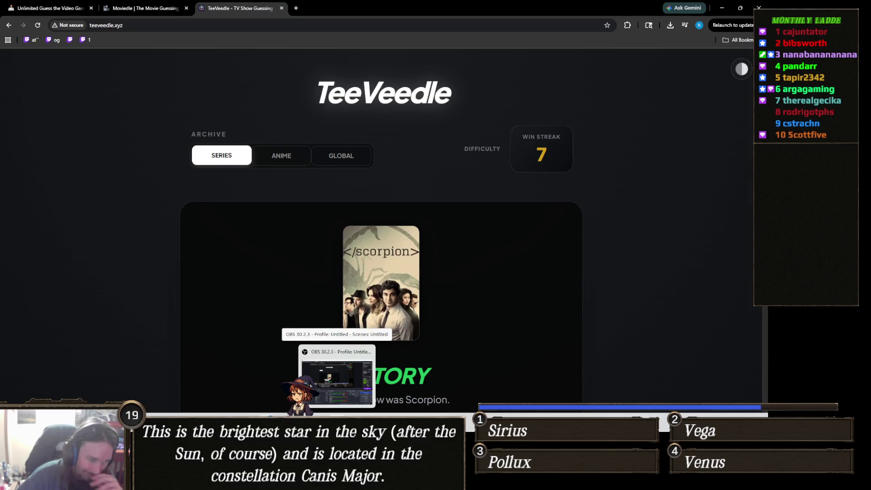
mouse_move(301, 481)
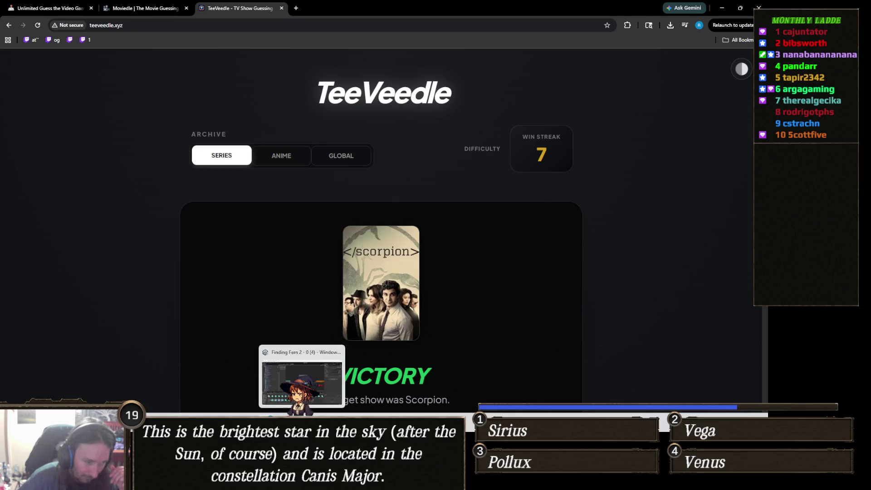
- Back in Unity, browse from the Peasant Girl model to the Standing 1H Cast Spell 01 clip
click(302, 481)
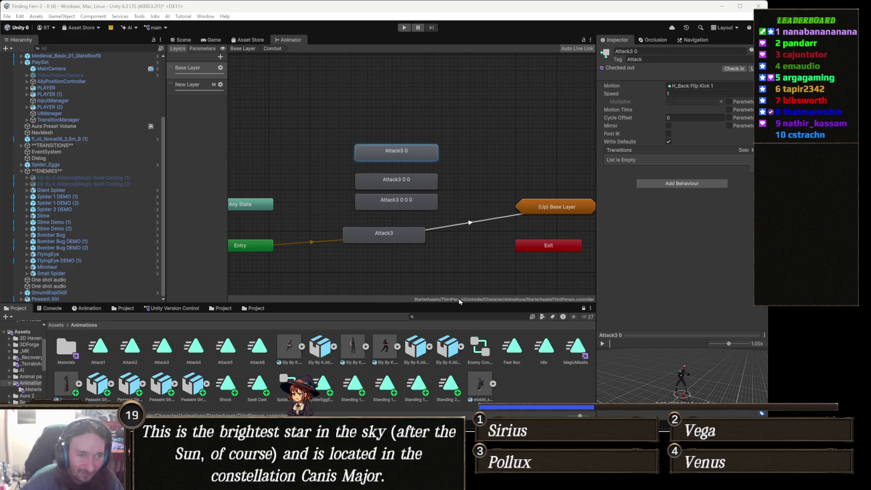
scroll(381, 234, up, 5)
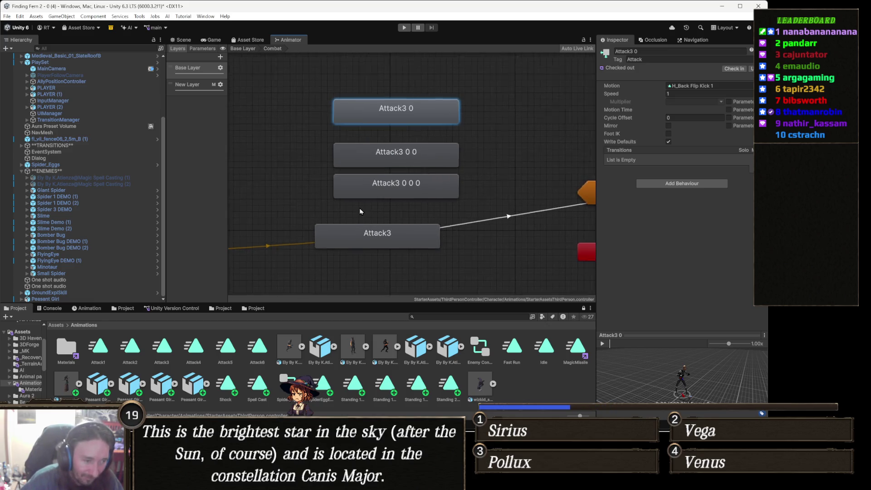
click(99, 391)
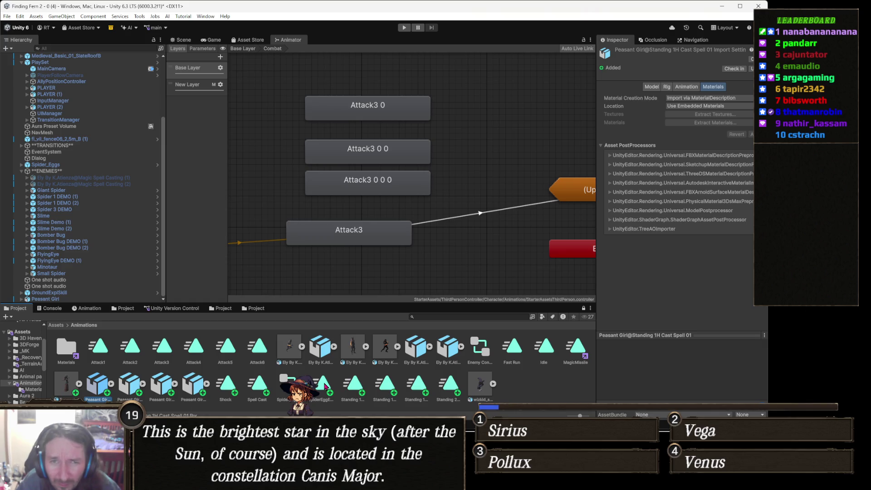
click(324, 386)
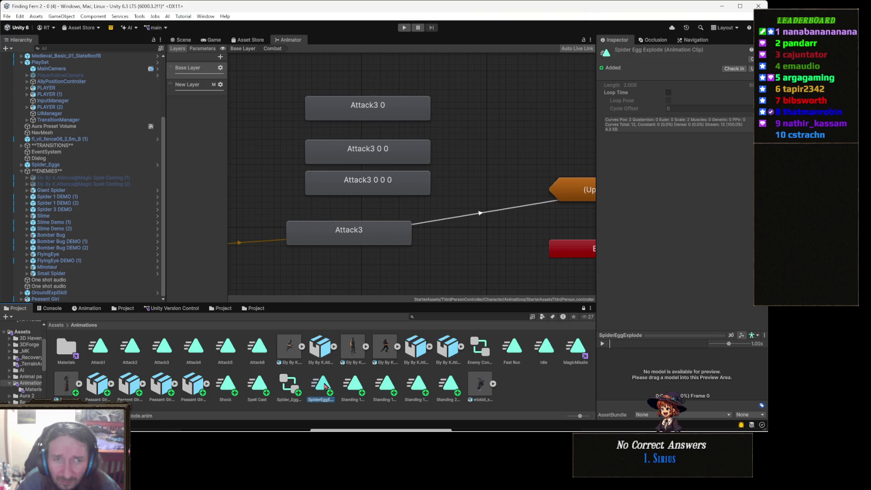
key(Right)
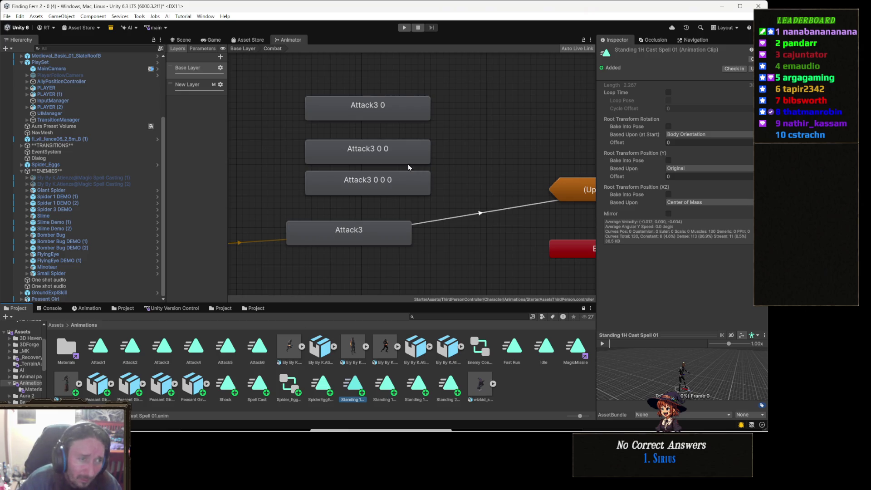
click(396, 111)
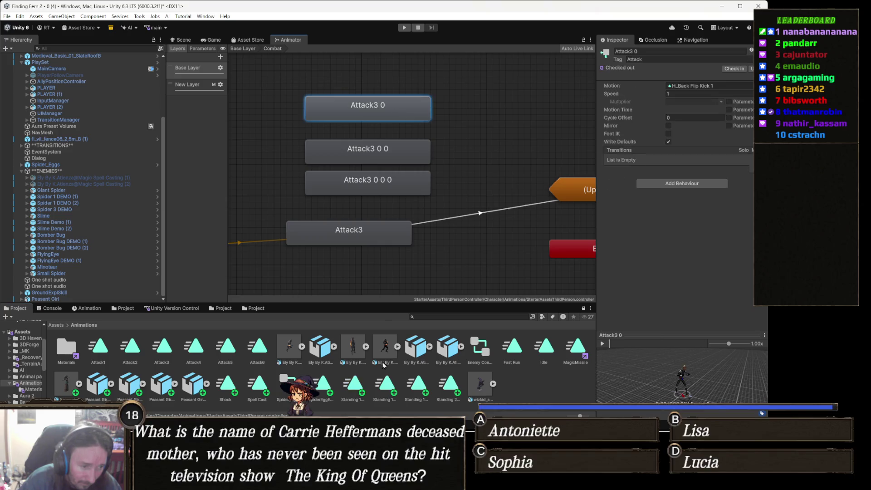
- Set Attack3 0's Motion to Standing 1H Cast Spell 01 and stack the attack states vertically
mouse_move(353, 391)
mouse_down()
mouse_move(669, 91)
mouse_move(687, 86)
mouse_up()
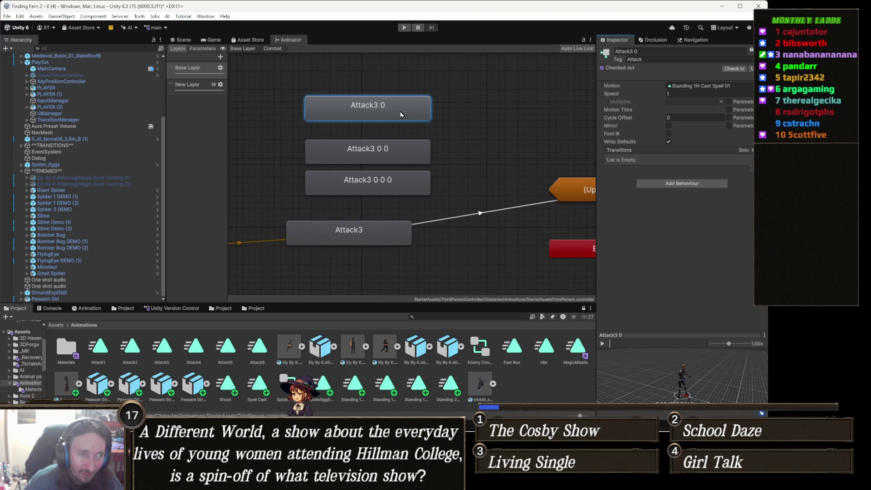
drag(400, 112, 399, 121)
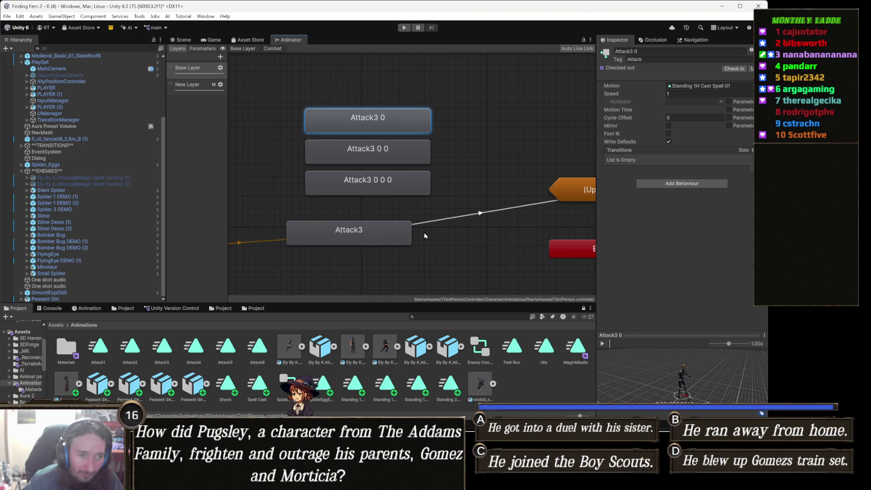
drag(390, 235, 409, 220)
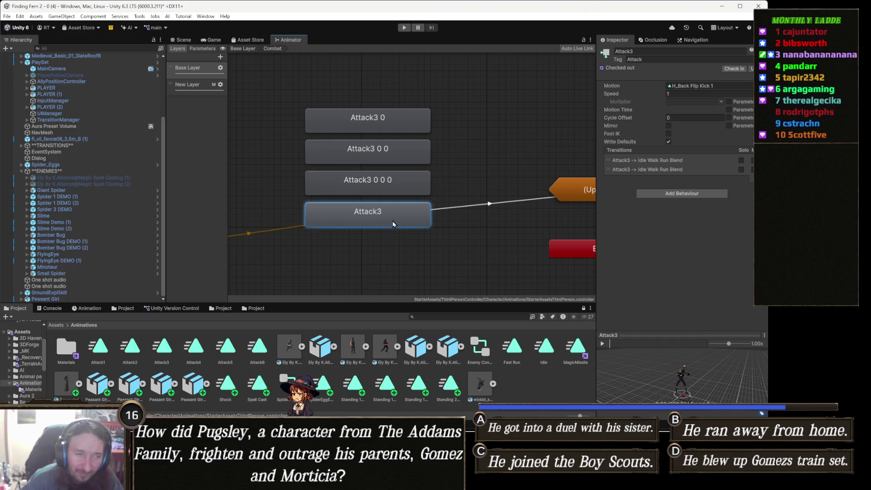
click(452, 202)
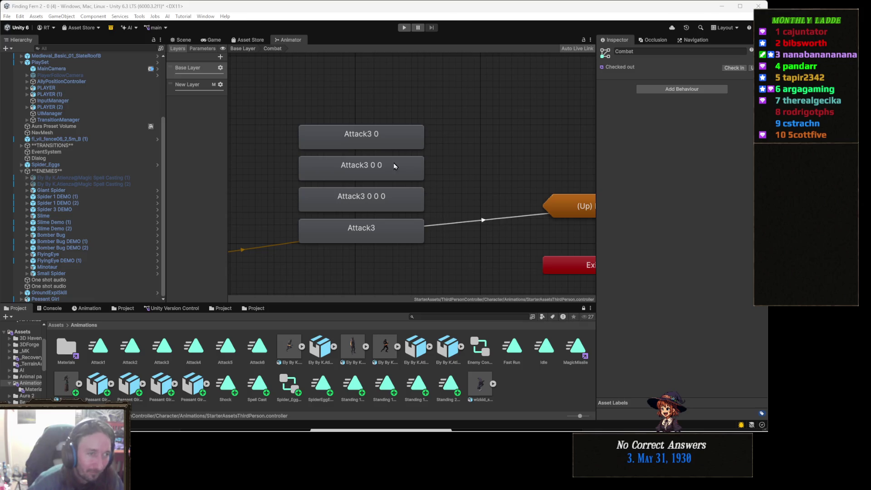
click(384, 141)
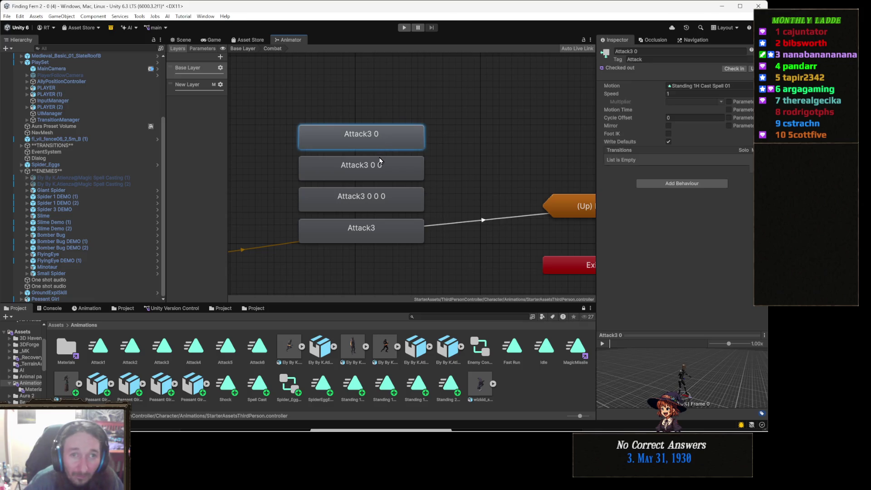
- Browse the clips to Standing 1H Magic Attack 01 and assign it as Attack3 0 0's Motion
click(132, 391)
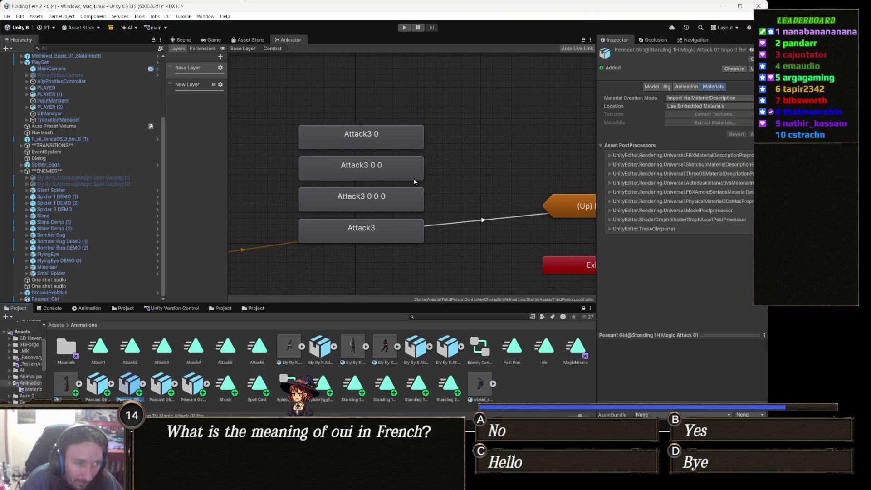
click(379, 134)
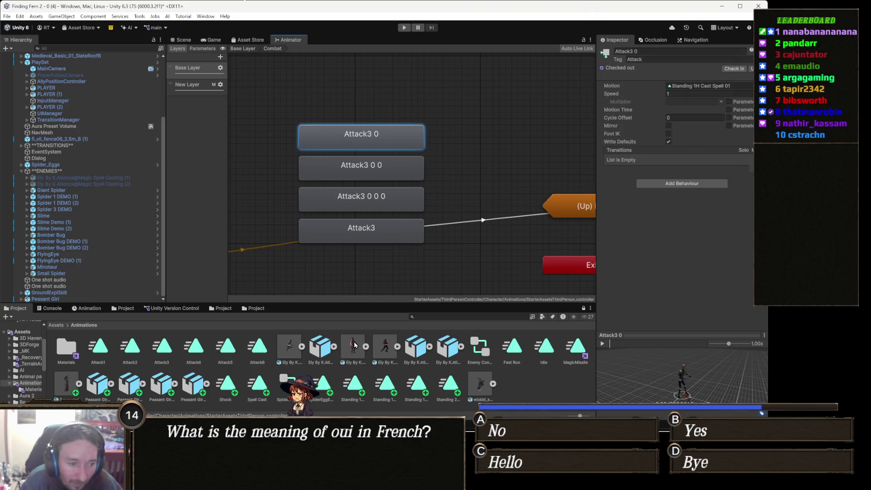
click(324, 389)
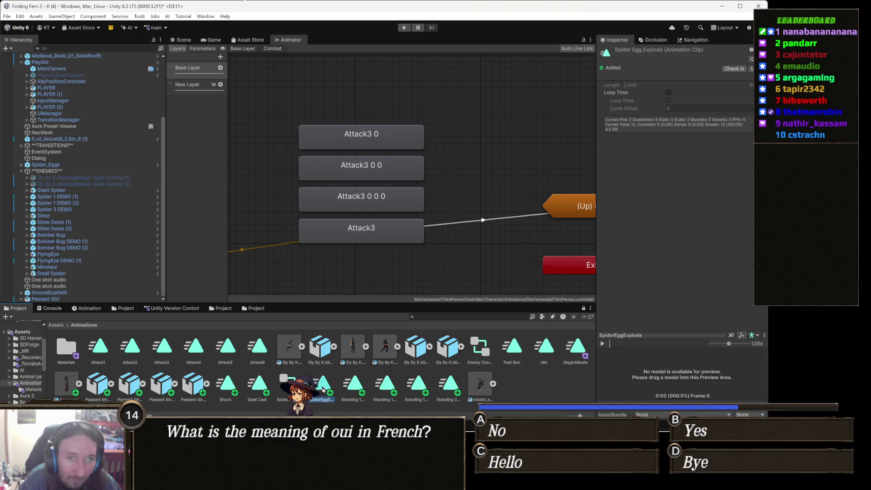
key(Right)
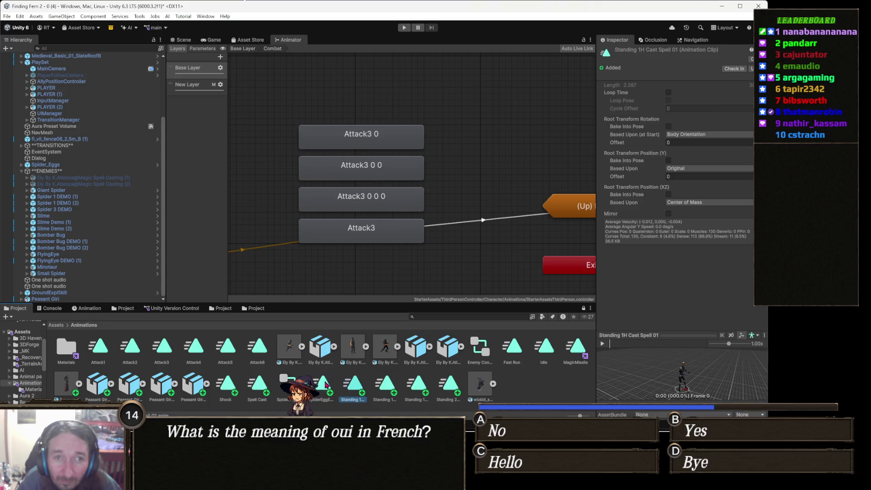
key(Right)
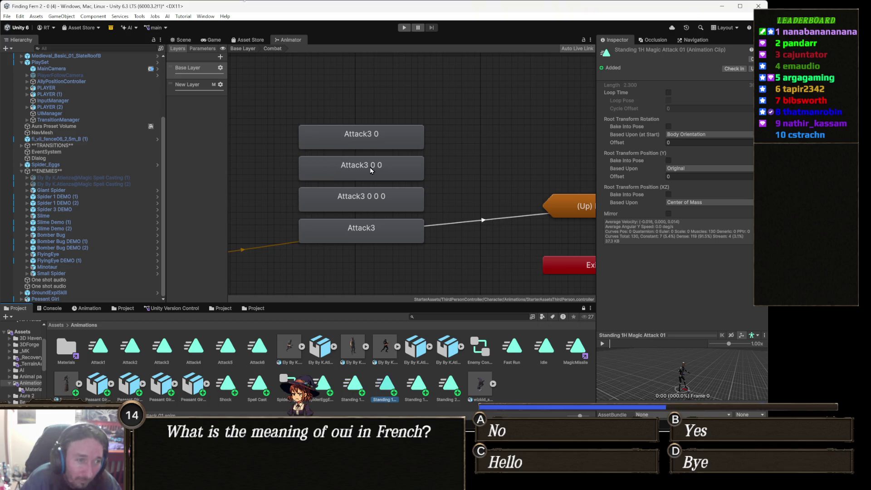
click(375, 174)
mouse_move(385, 385)
mouse_down()
mouse_move(721, 117)
mouse_move(716, 88)
mouse_up()
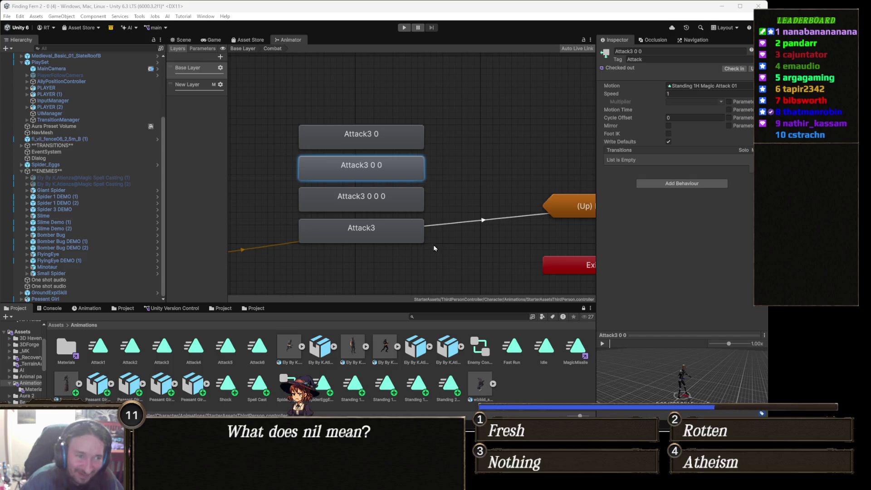
- Check the Motion clips currently used by Attack3 0 0 0, Attack3 0 0 and Attack3 0
click(452, 174)
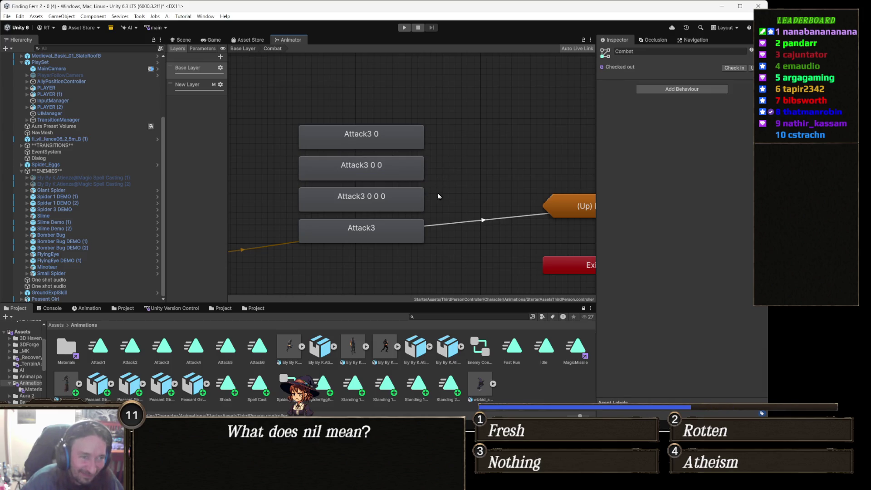
drag(452, 215, 434, 214)
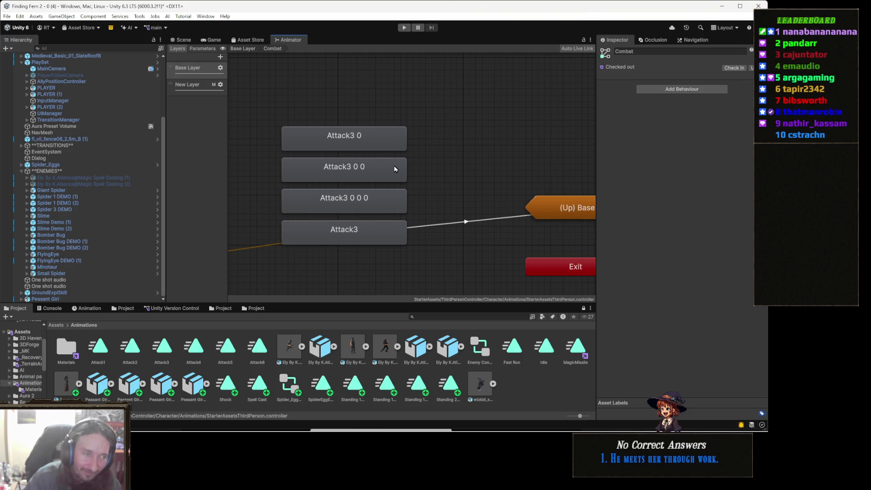
click(362, 198)
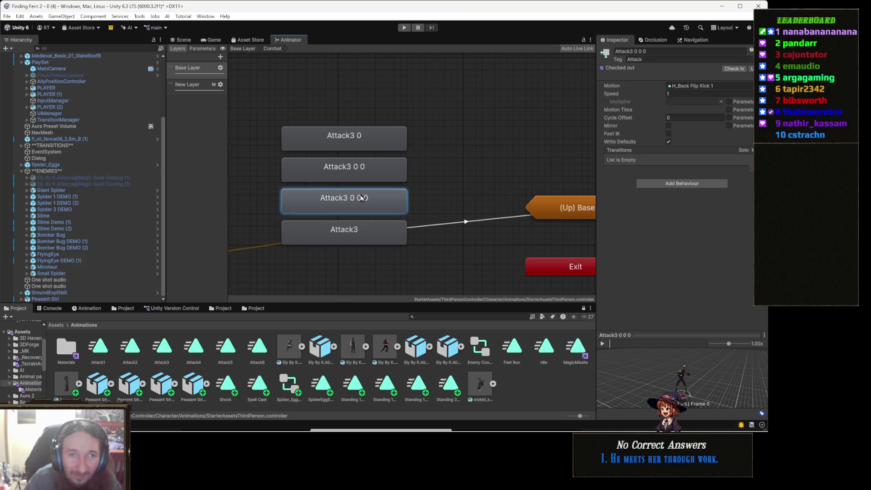
click(373, 168)
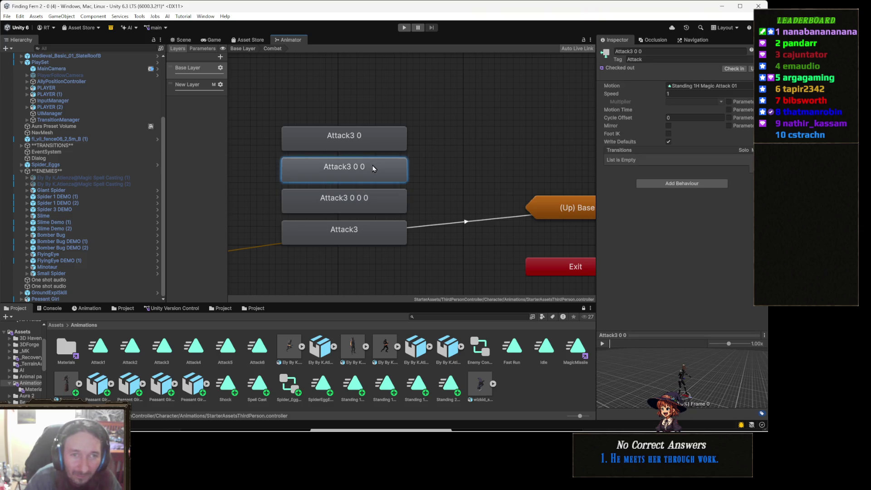
click(373, 150)
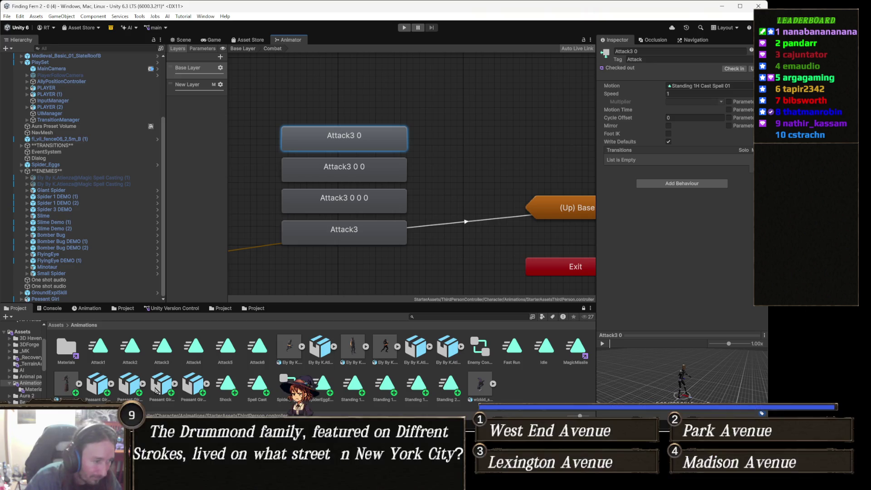
- Preview Standing 1H Magic Attack 01 and 03, then reselect the Attack3 0 0 0 state
click(162, 388)
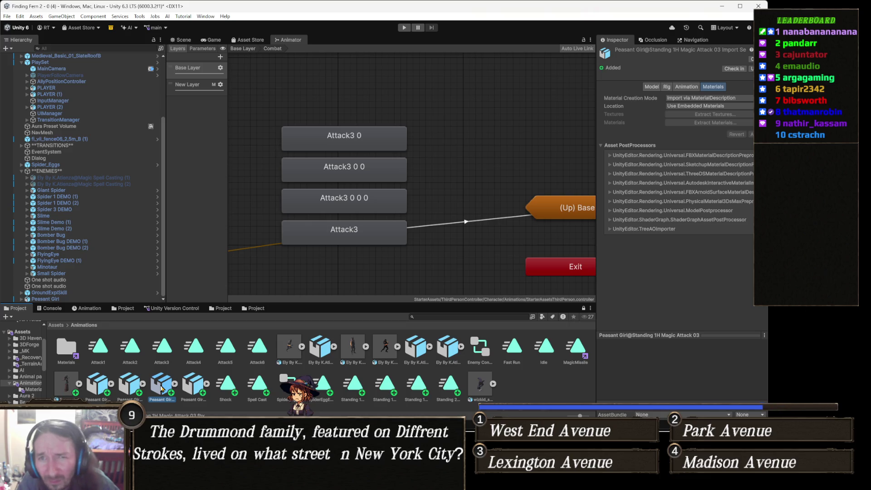
click(363, 206)
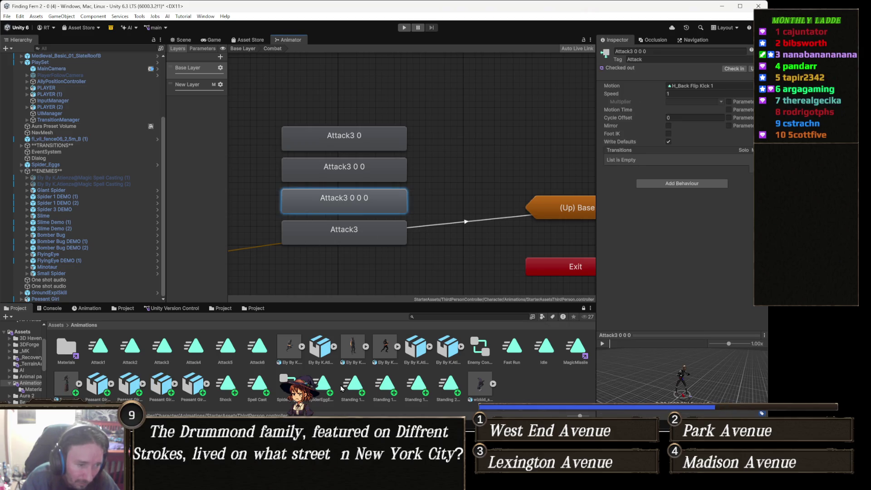
click(391, 386)
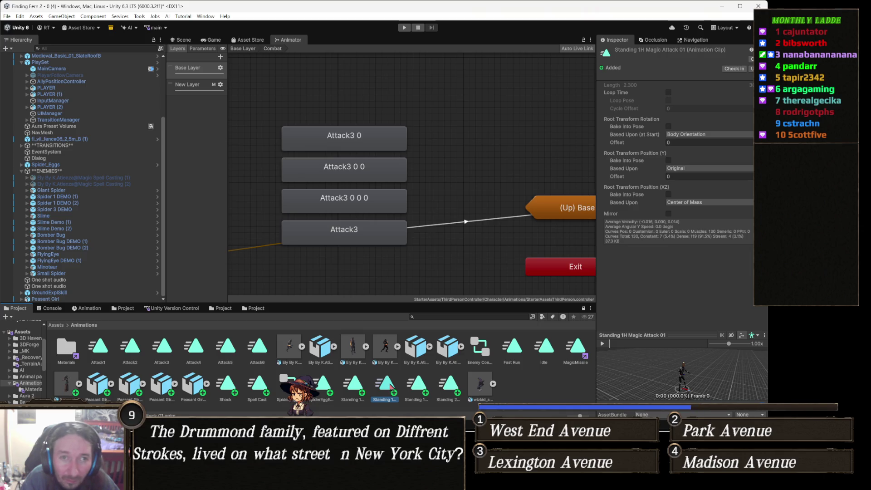
click(412, 387)
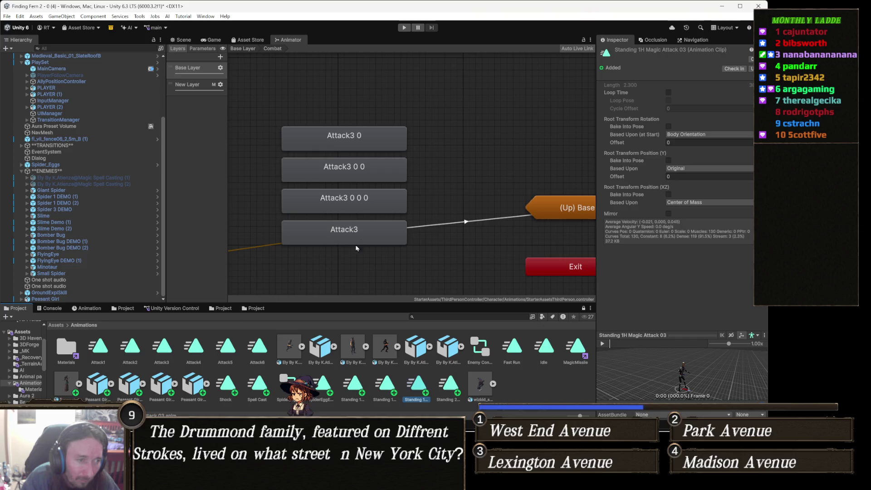
click(372, 203)
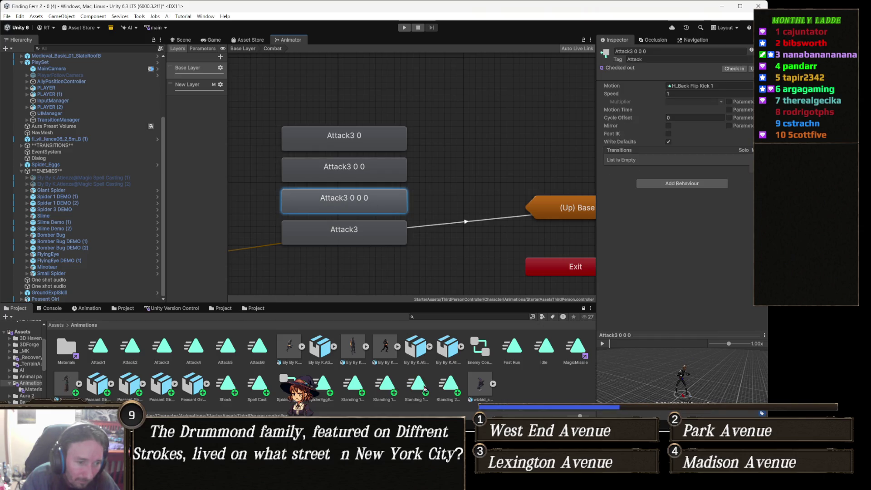
- Give Attack3 0 0 0 the Standing 1H Magic Attack 03 clip and Attack3 the Standing 2H Magic Attack 03 clip
drag(695, 112, 707, 87)
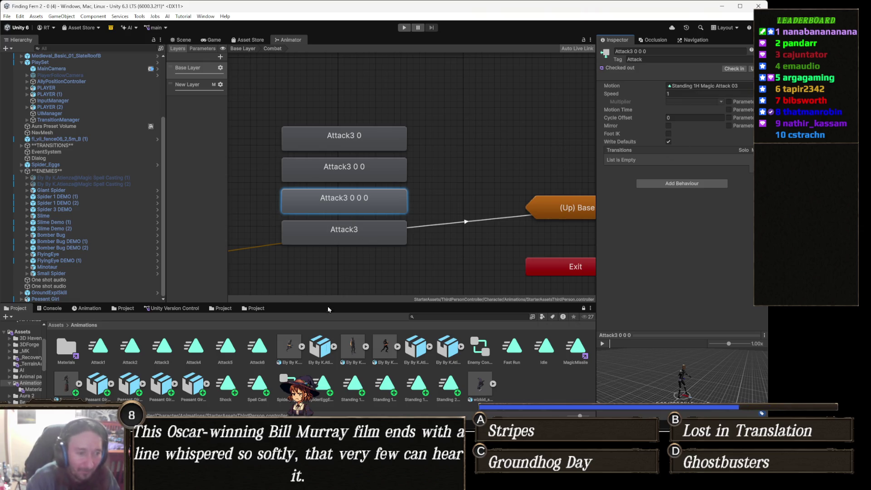
click(447, 387)
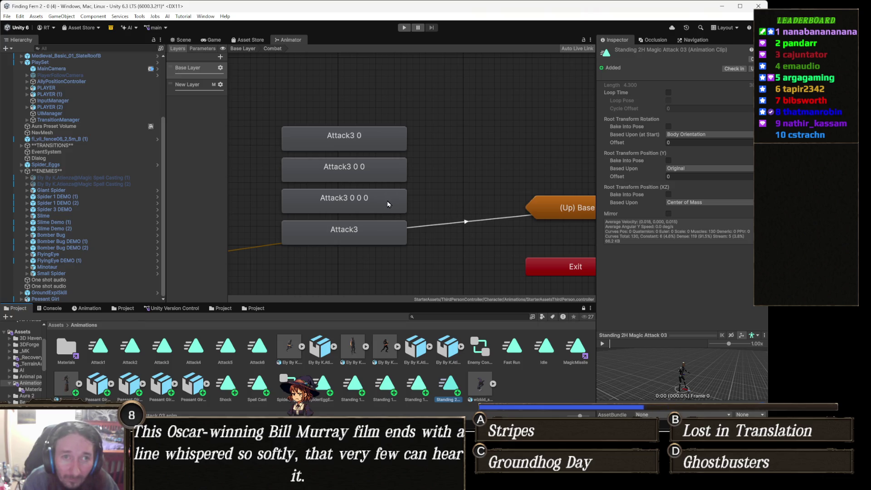
click(382, 232)
drag(449, 386, 710, 87)
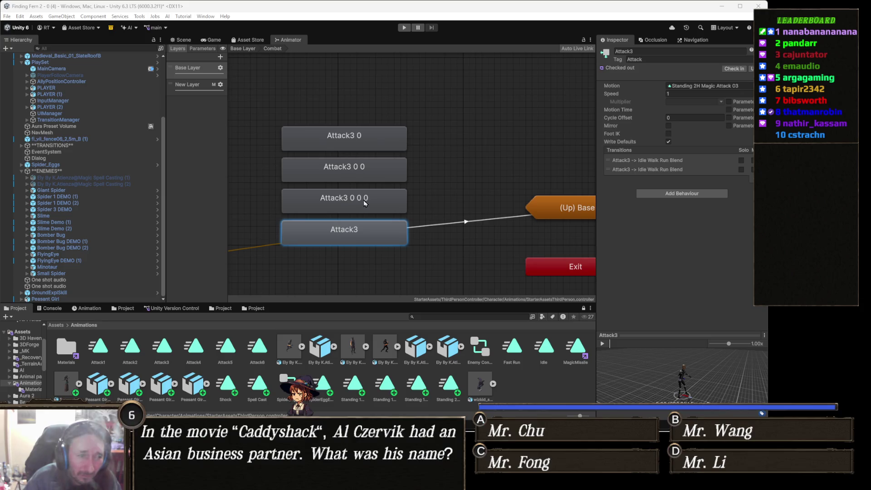
click(381, 135)
- Rename Attack3 0 to Spell1 and add its transition to Idle Walk Run Blend
click(656, 52)
text(Spell1)
key(Return)
right_click(350, 152)
click(400, 144)
click(574, 201)
mouse_move(612, 215)
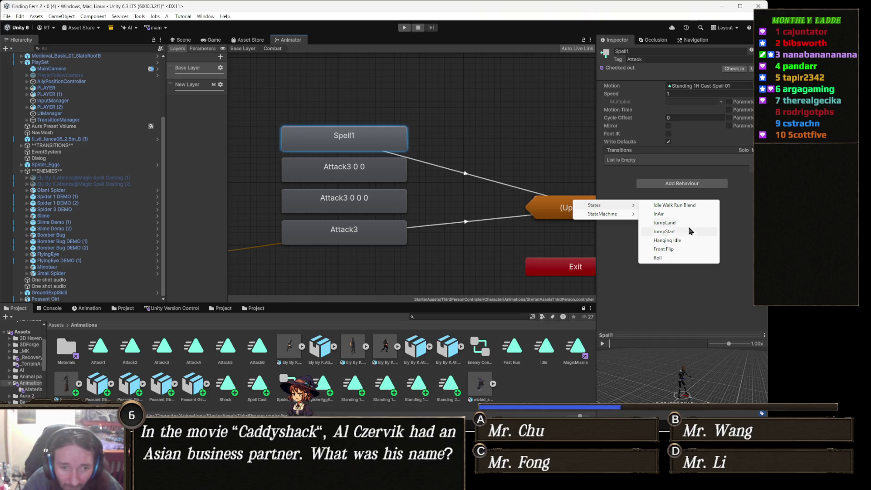
click(676, 206)
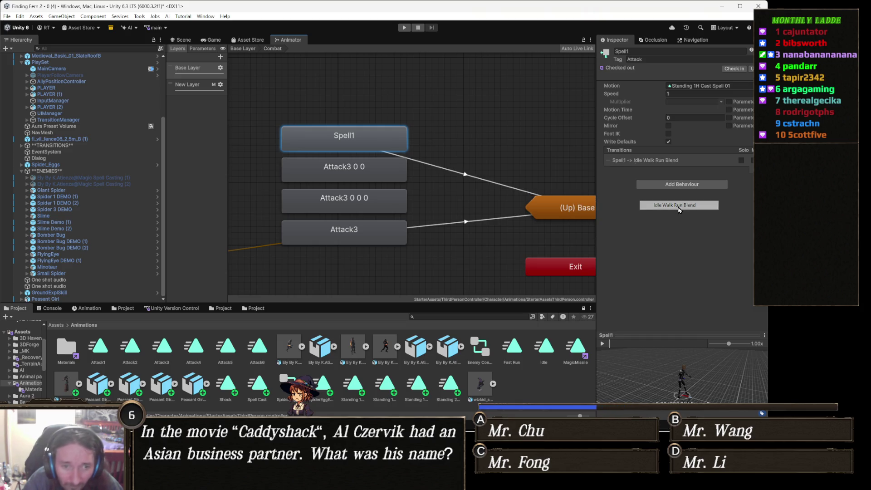
- Rename Attack3 0 0 to Spell2 with a transition to Idle Walk Run Blend
click(380, 173)
click(652, 52)
text(Spell)
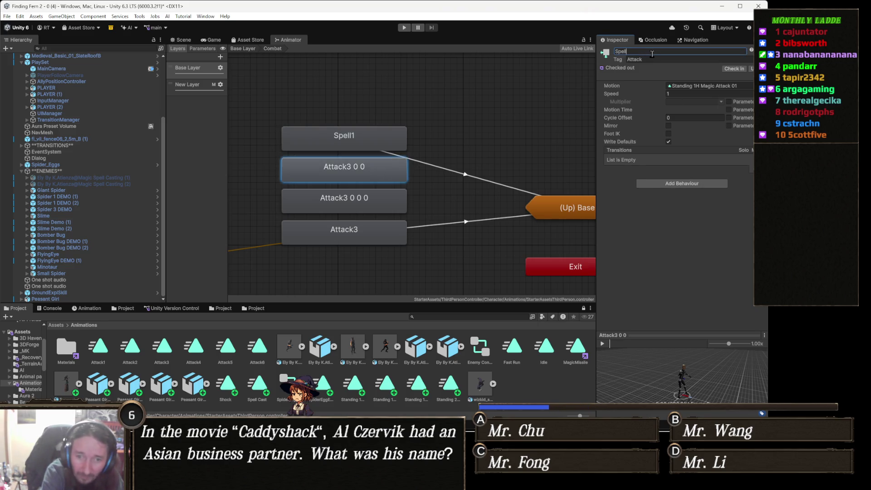
text(2)
key(Return)
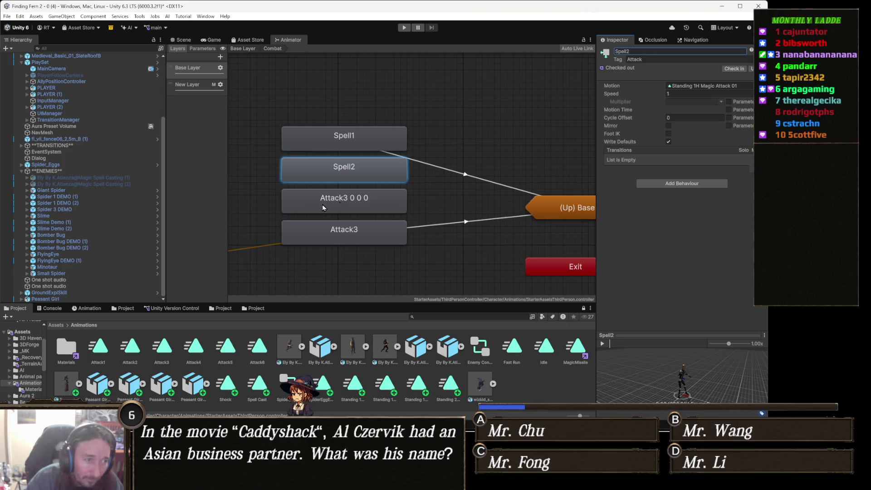
right_click(398, 173)
click(434, 177)
click(569, 210)
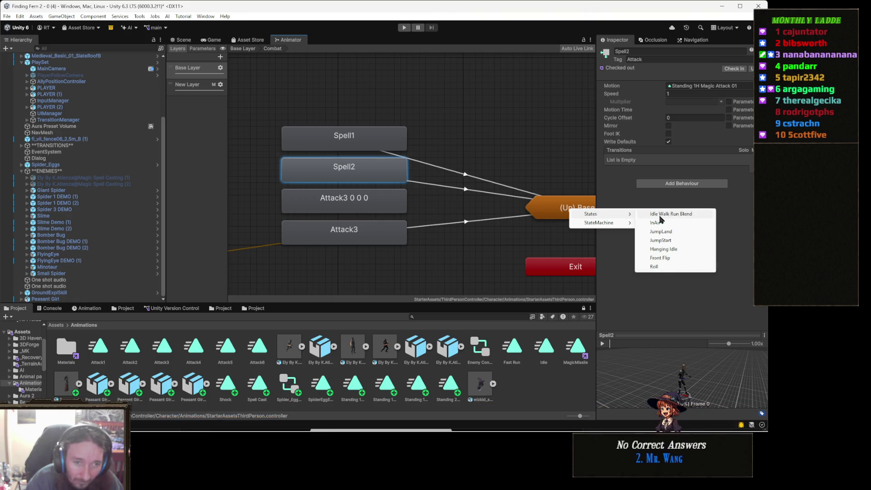
click(667, 214)
- Add a transition from Attack3 0 0 0 to Idle Walk Run Blend and rename it Spell3
right_click(389, 205)
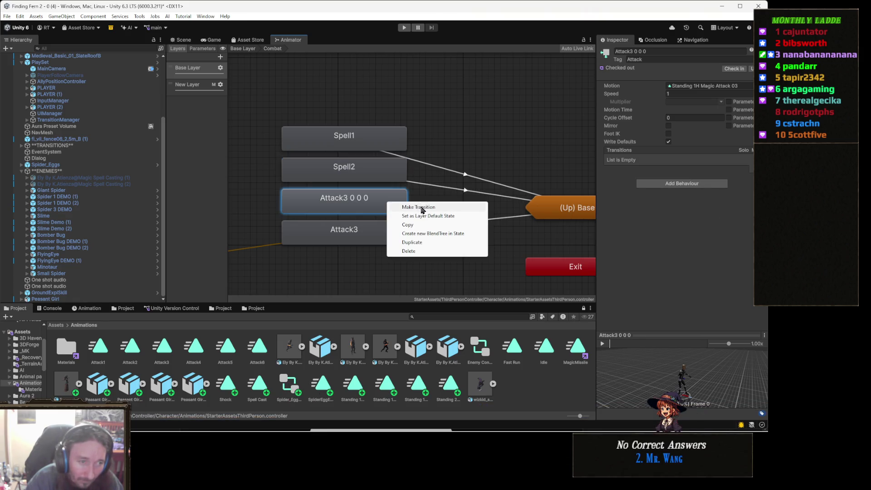
click(410, 208)
click(556, 211)
mouse_move(598, 216)
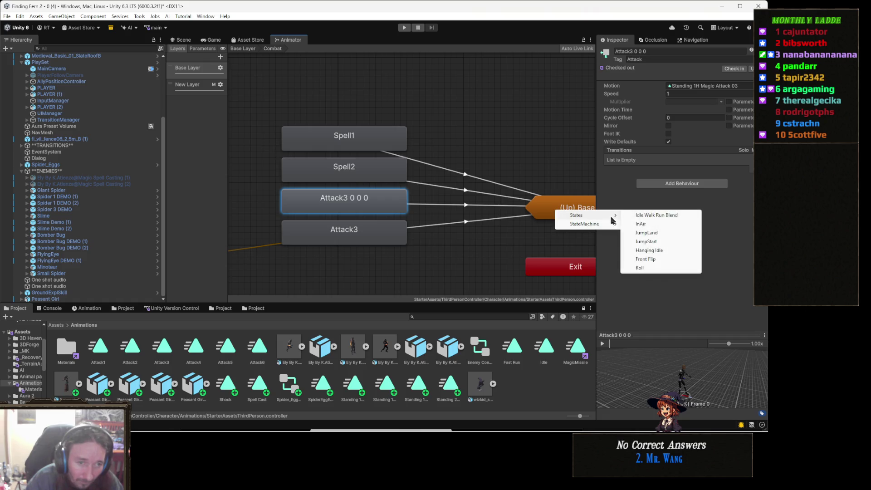
click(640, 215)
click(657, 51)
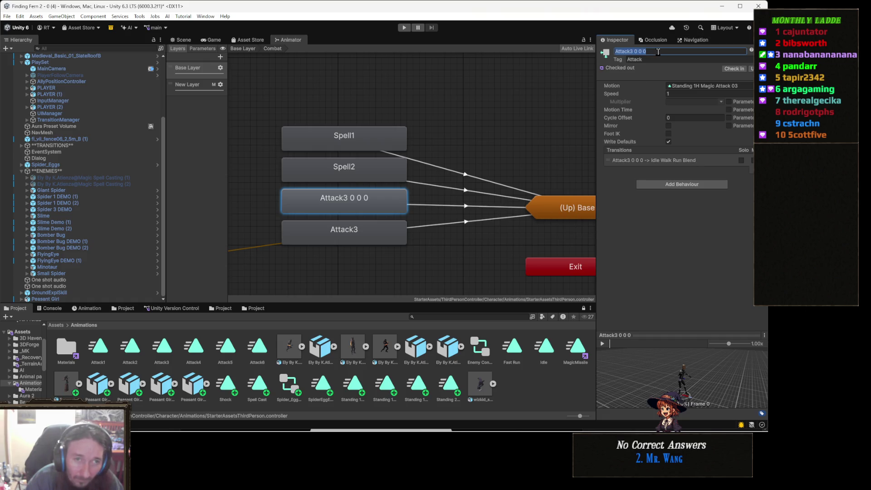
text(Spell3)
key(Return)
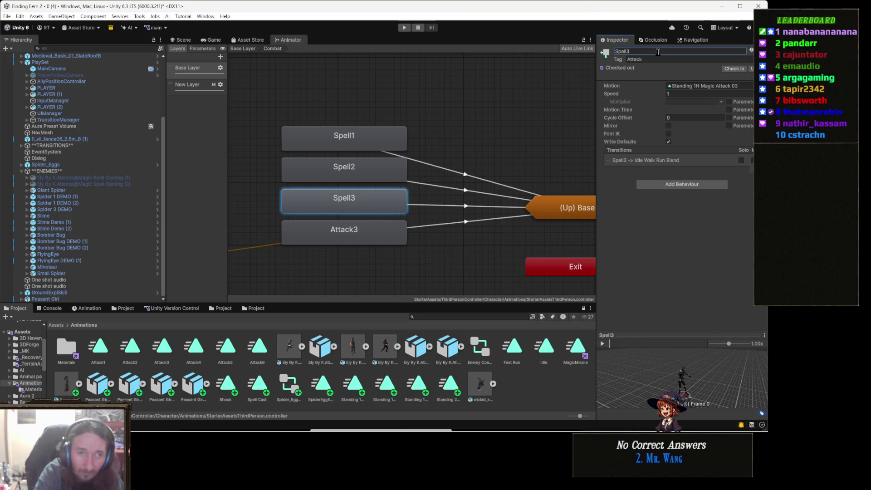
- Rename the Attack3 state to Spell4
click(351, 241)
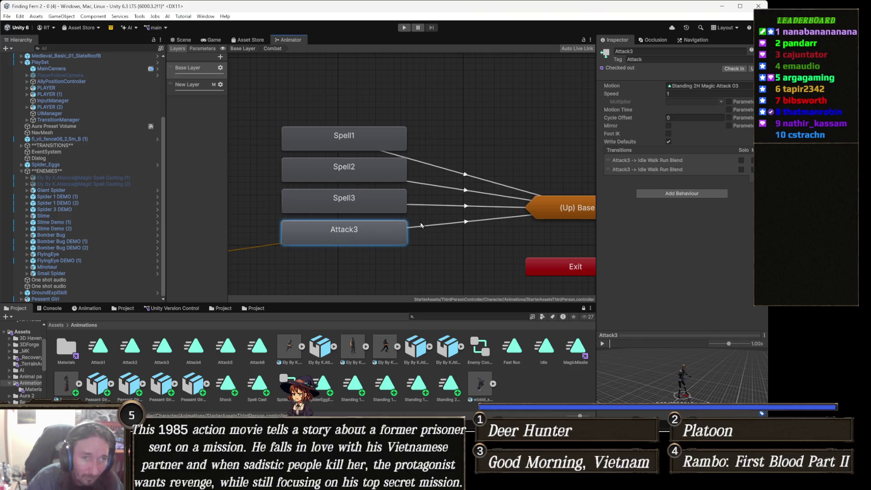
click(662, 51)
text(S)
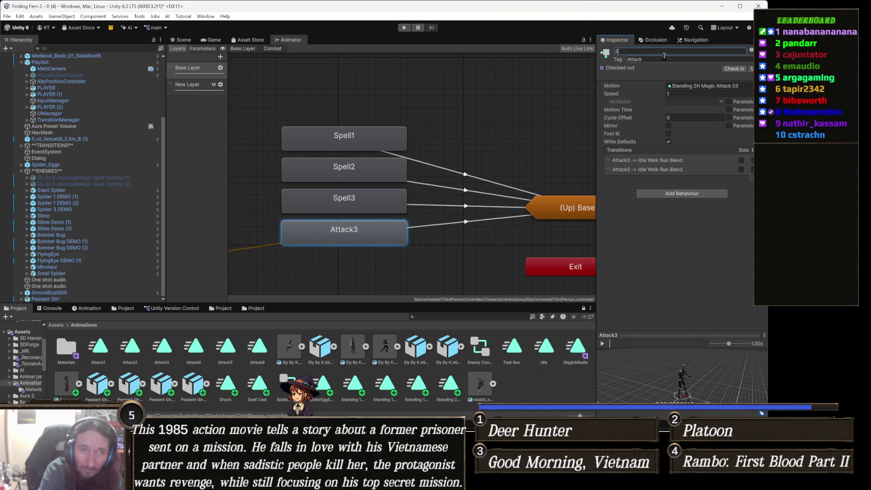
text(pell4)
key(Return)
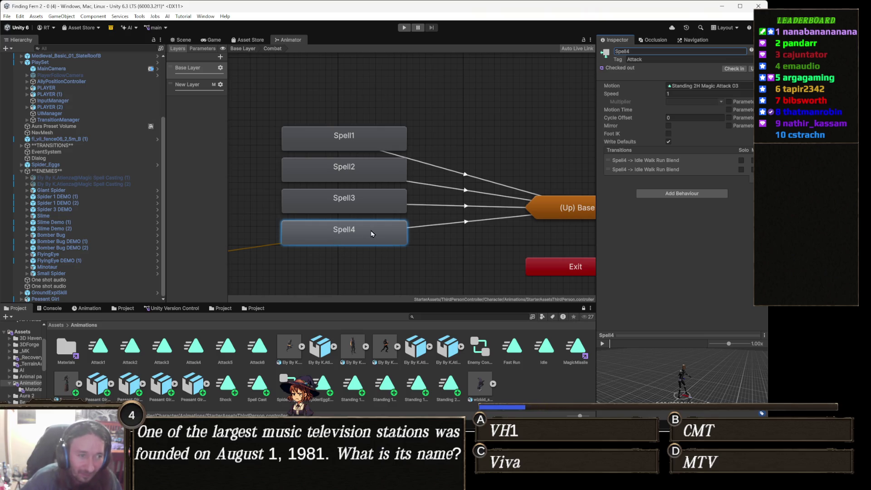
drag(439, 192, 431, 175)
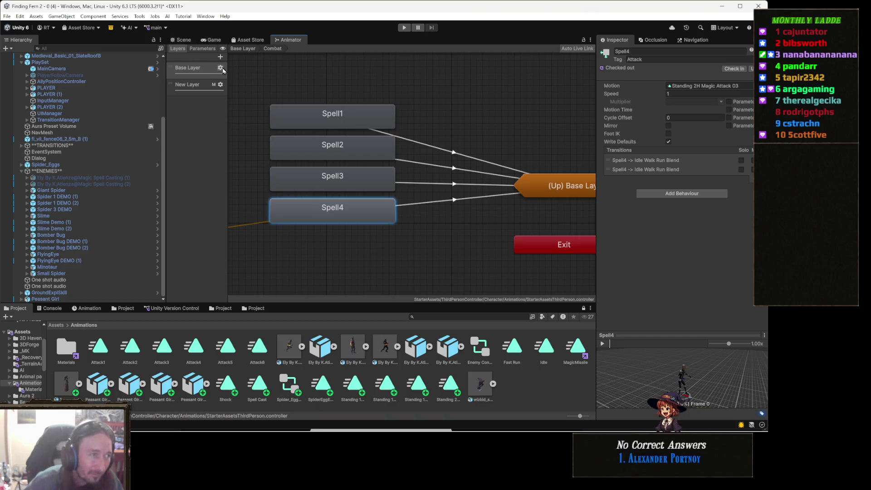
- Show the Animator's Parameters list, then return to the Base Layer graph
click(202, 49)
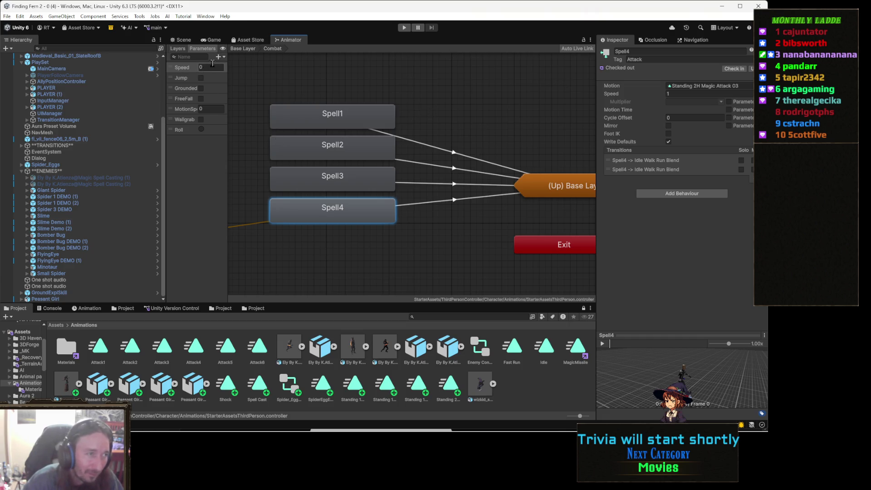
click(243, 49)
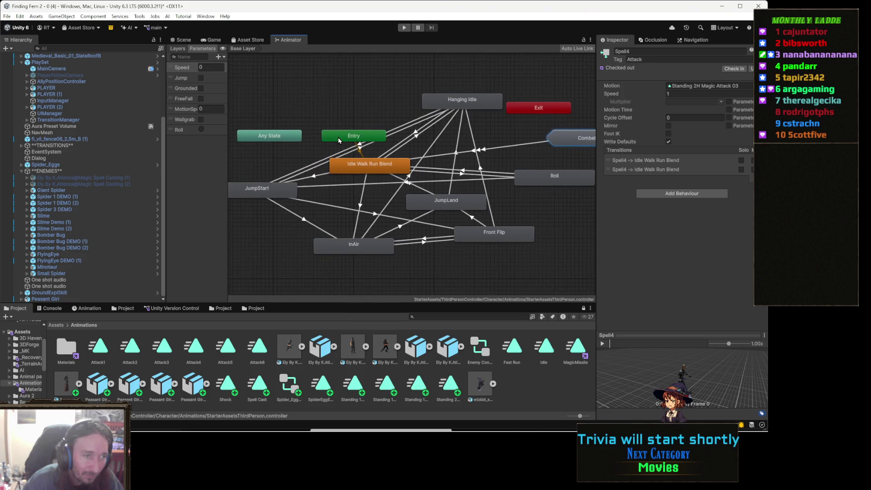
- Rename the Speed parameter to 'move'
scroll(339, 140, up, 3)
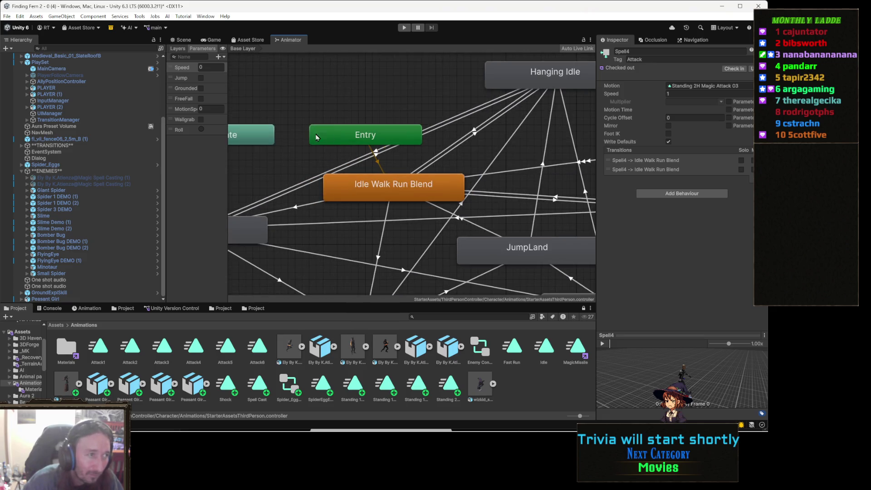
double_click(187, 70)
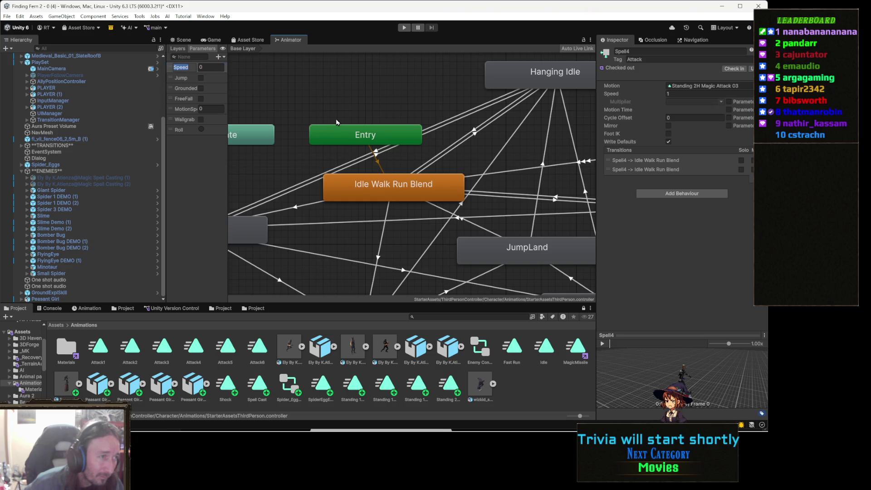
text(mv)
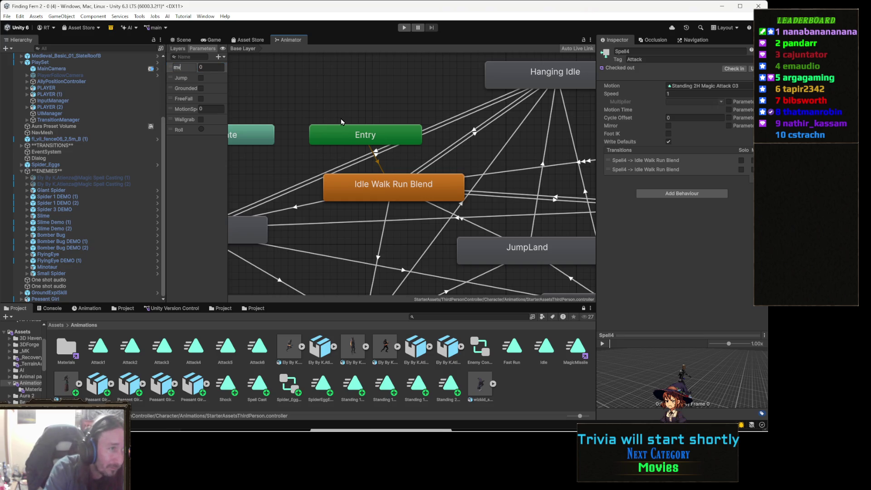
key(BackSpace)
text(ove)
key(Return)
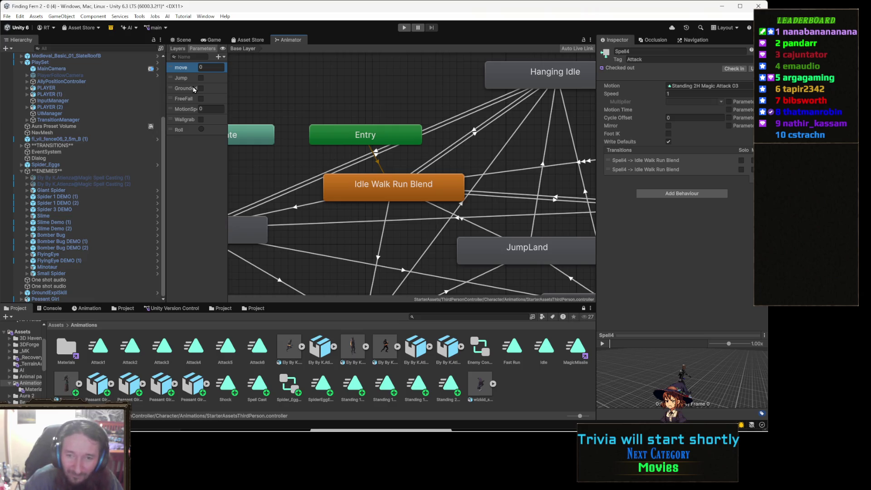
- Select Peasant Girl in the Scene view to check its Animator controller and avatar
mouse_move(413, 159)
mouse_down()
mouse_move(431, 177)
mouse_move(407, 114)
mouse_up()
scroll(415, 156, down, 3)
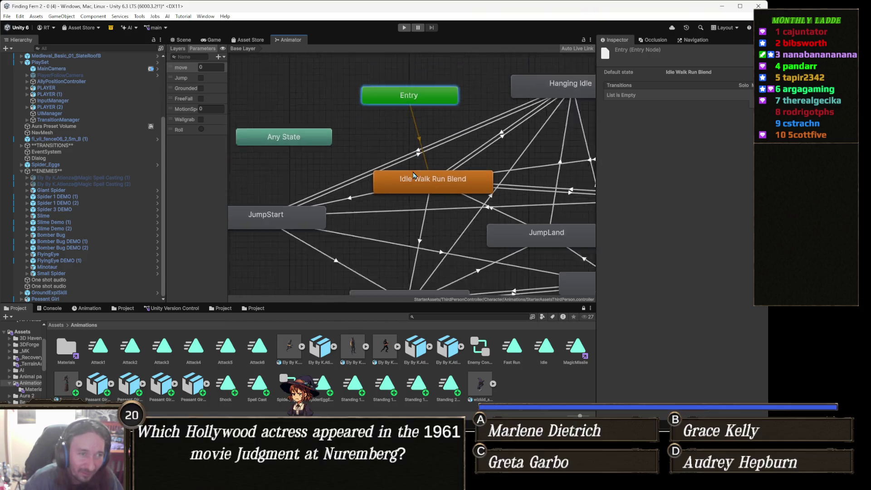
click(419, 145)
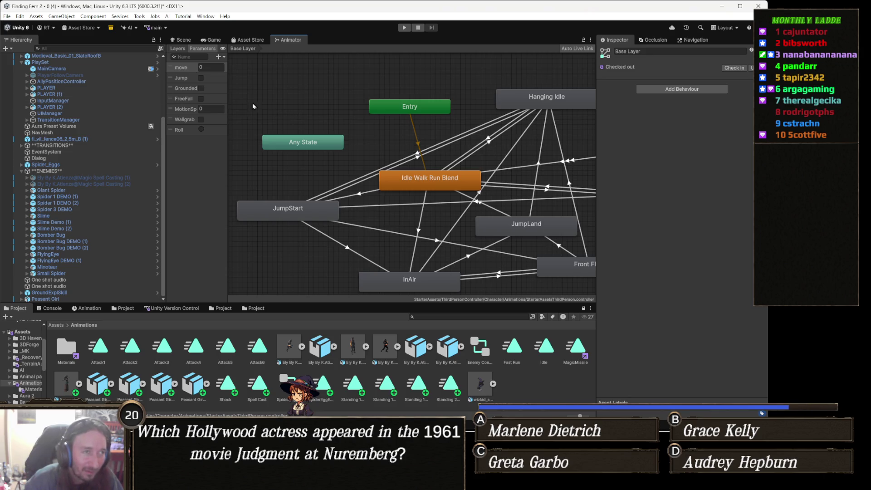
click(182, 42)
click(425, 151)
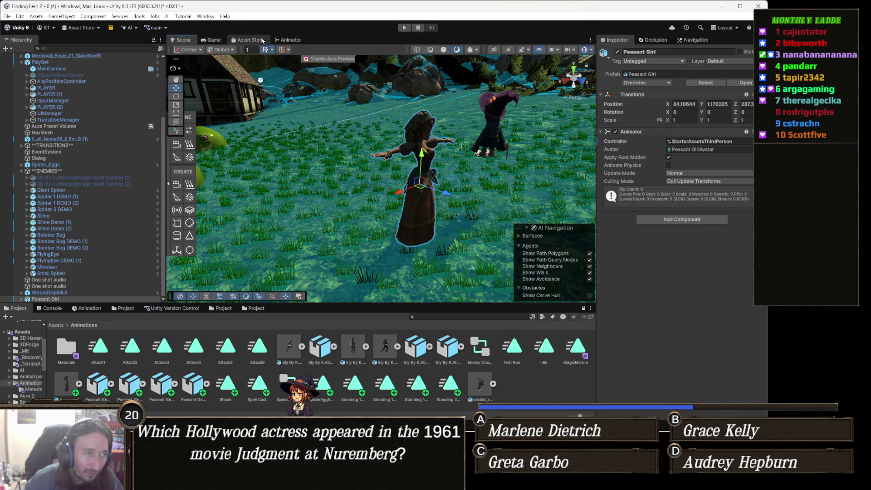
click(297, 42)
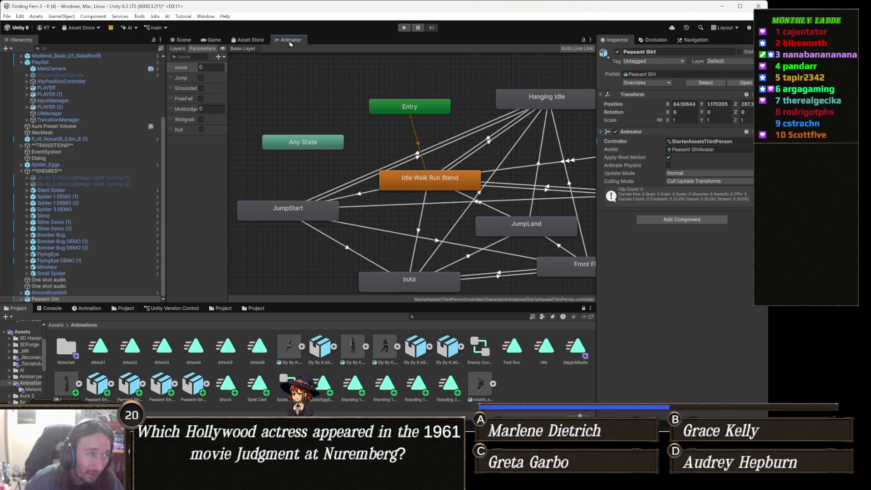
click(182, 40)
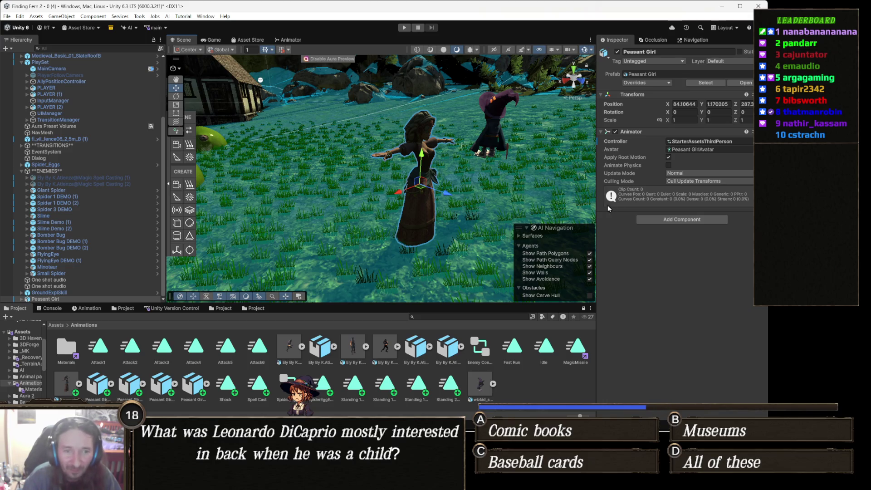
drag(596, 206, 602, 206)
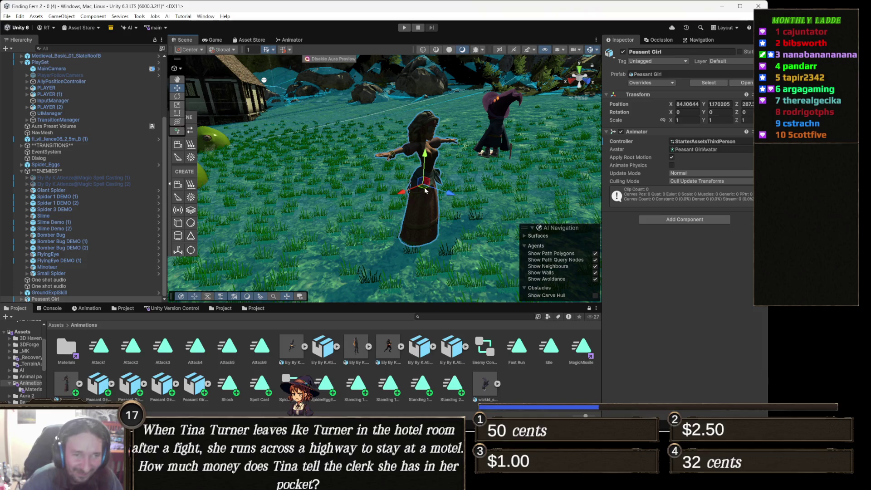
- Add the Enemy Controller component to Peasant Girl through an 'enemy' search
click(322, 59)
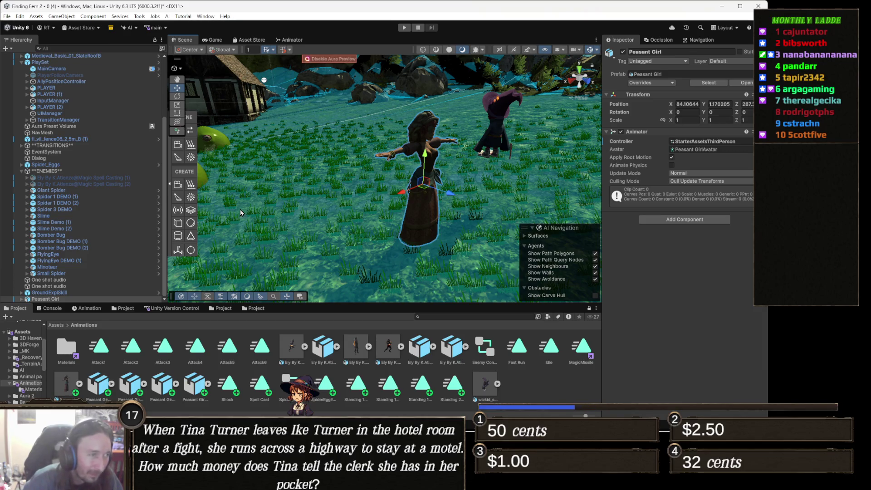
click(711, 219)
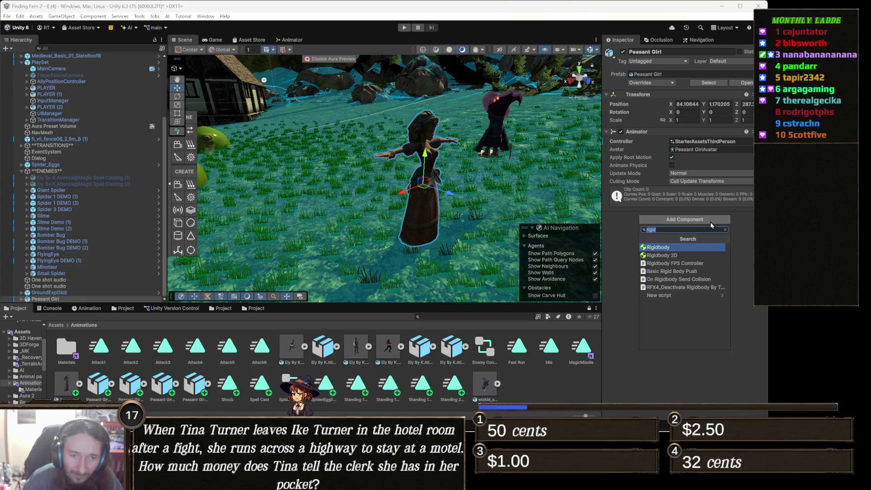
text(enemy)
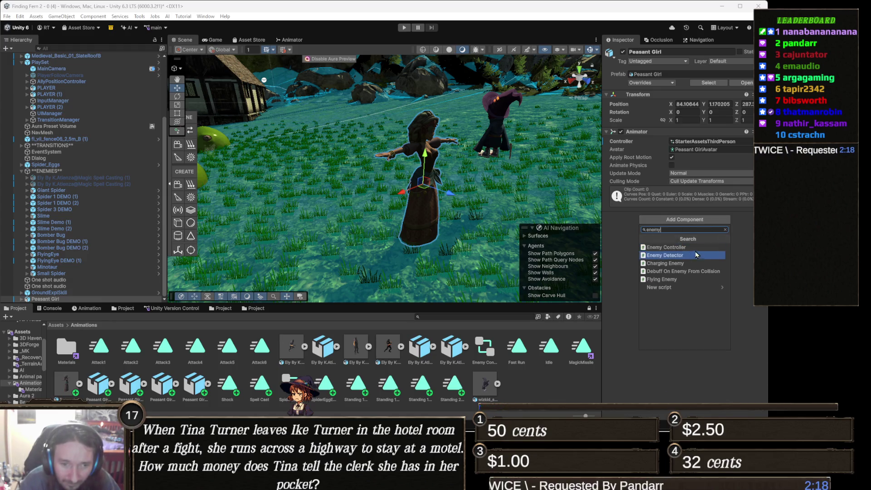
click(695, 248)
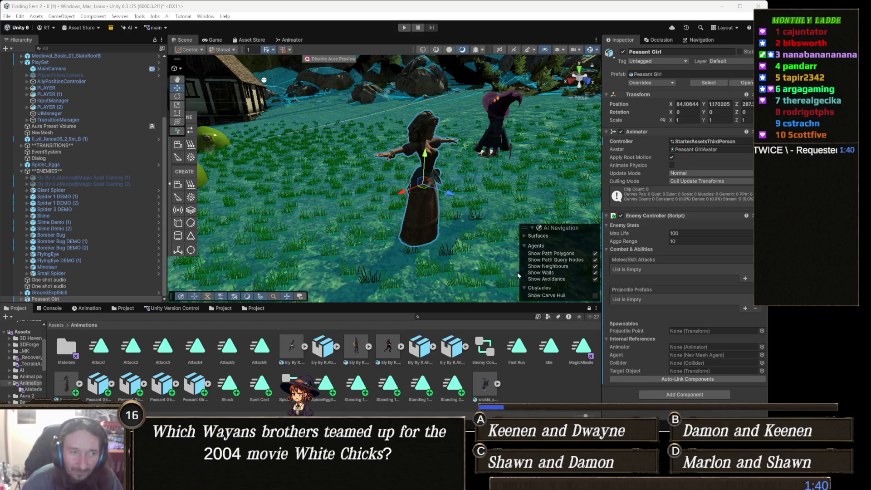
drag(461, 222, 426, 225)
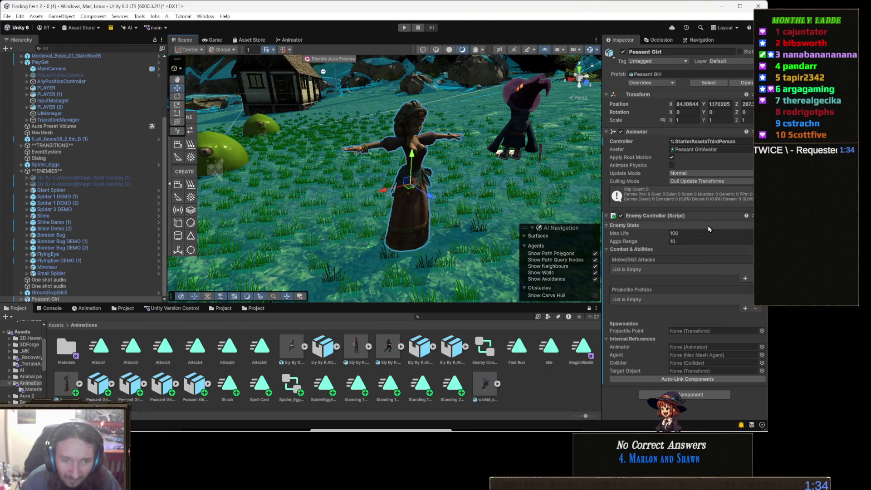
- Set the Enemy Controller's Max Life to 500, leaving Aggo Range at 10
click(690, 233)
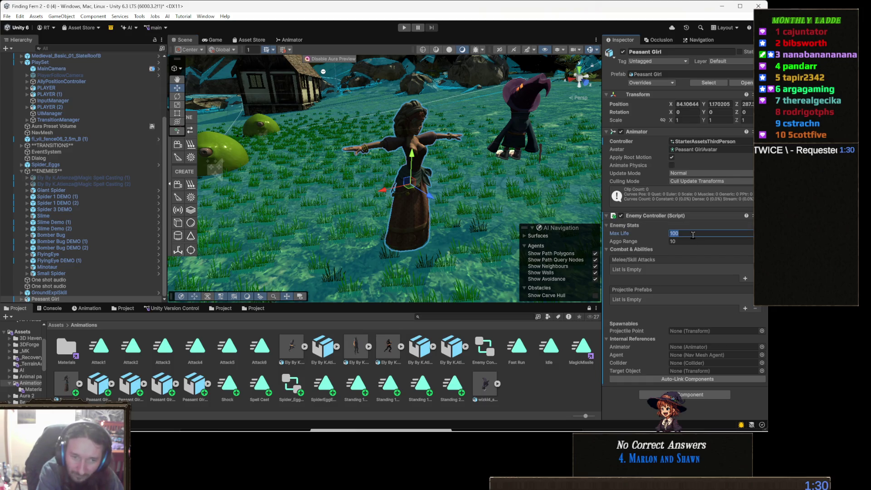
text(5)
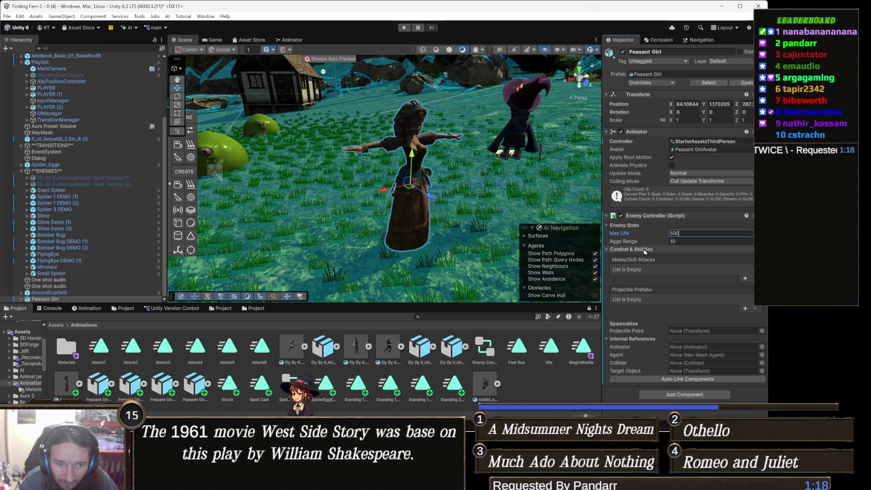
click(644, 250)
click(648, 248)
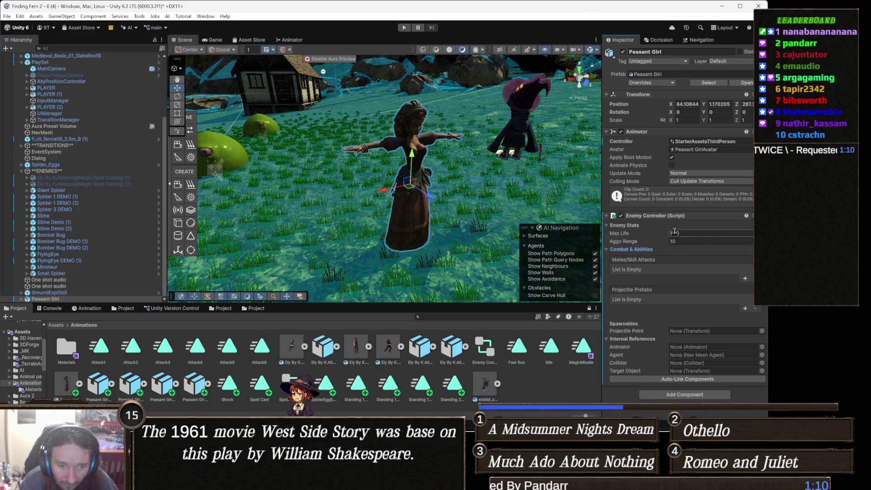
text(500)
key(Return)
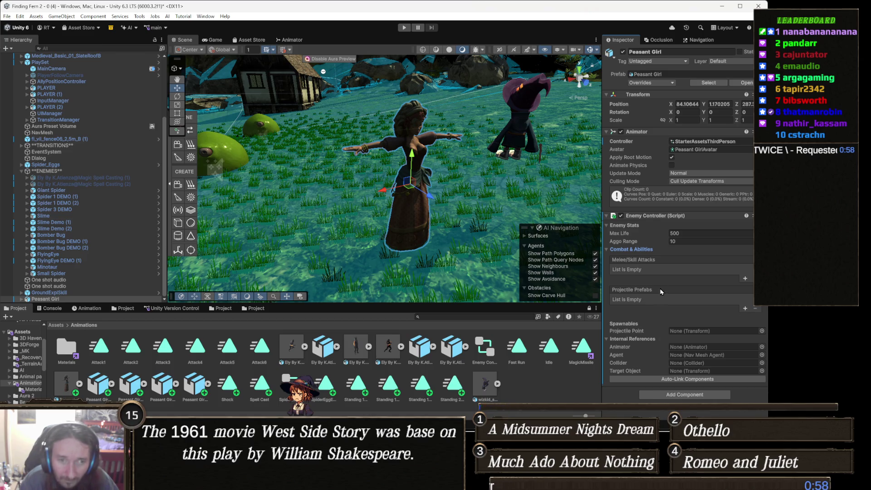
click(692, 397)
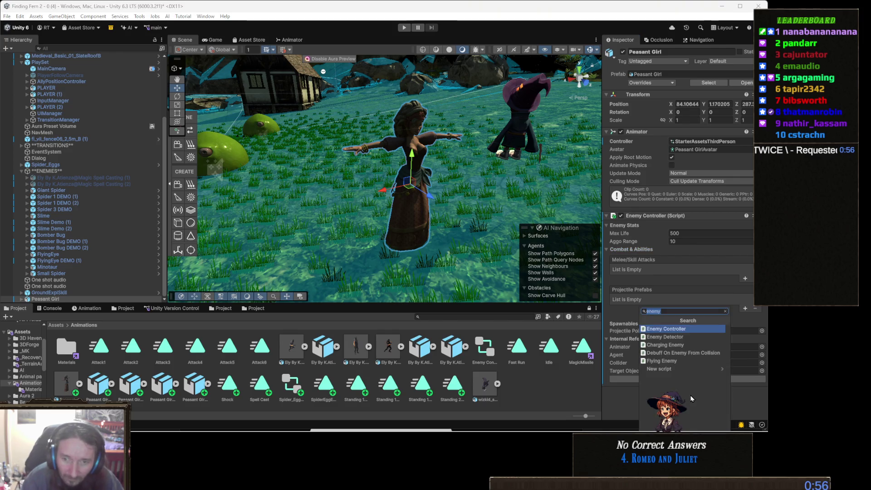
- Search components for 'nav' and add a Nav Mesh Agent to the Peasant Girl
text(nav)
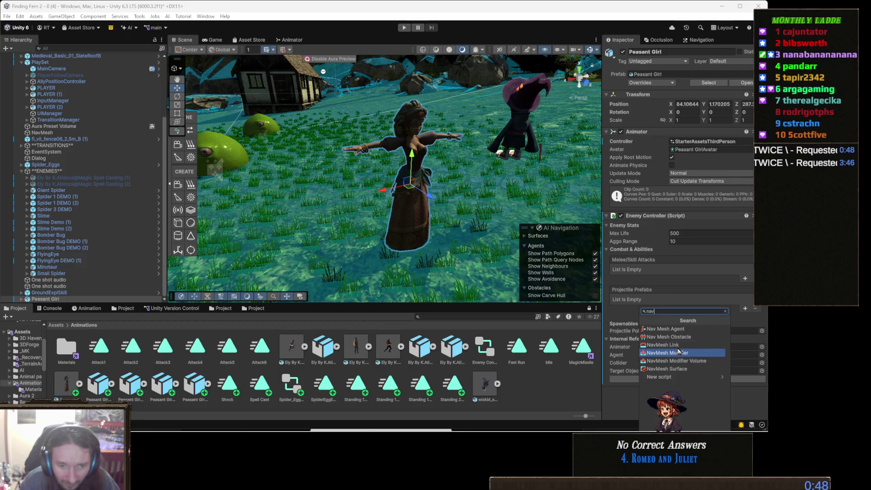
key(Up)
key(Up)
key(Up)
key(Return)
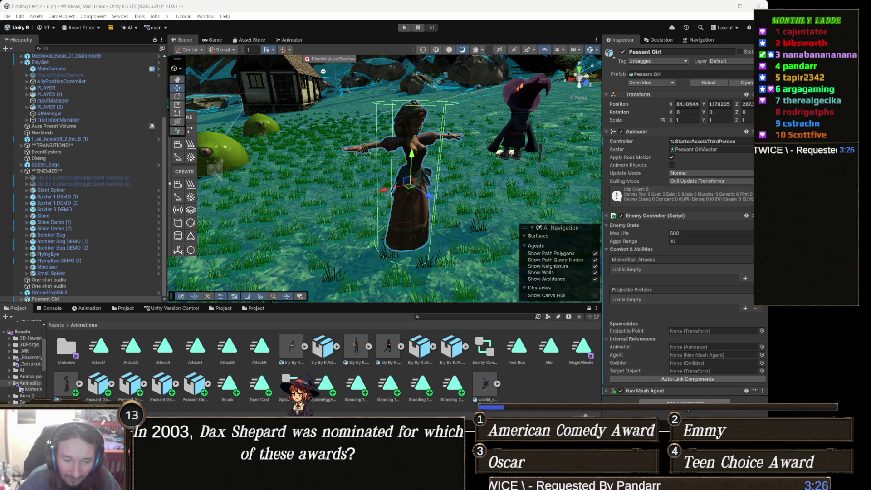
- Add a Capsule Collider through a 'caps' component search and expand its settings
click(688, 401)
text(nav)
key(ctrl+a)
text(caps)
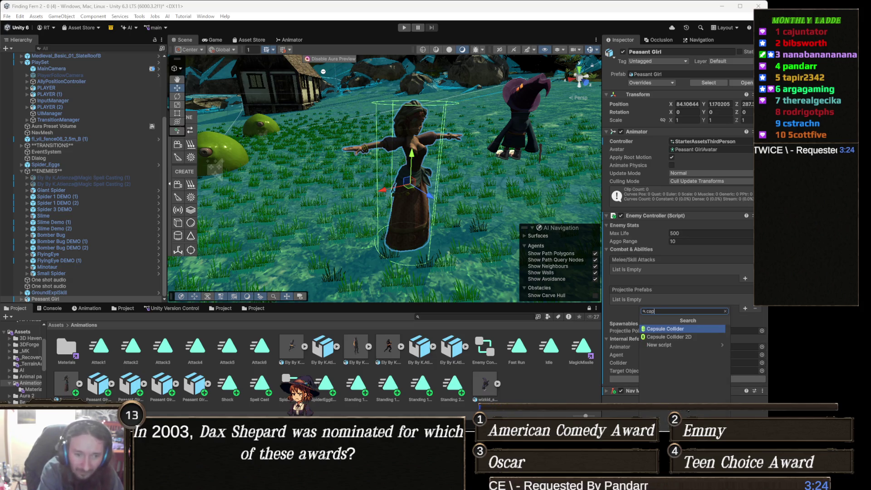
click(650, 329)
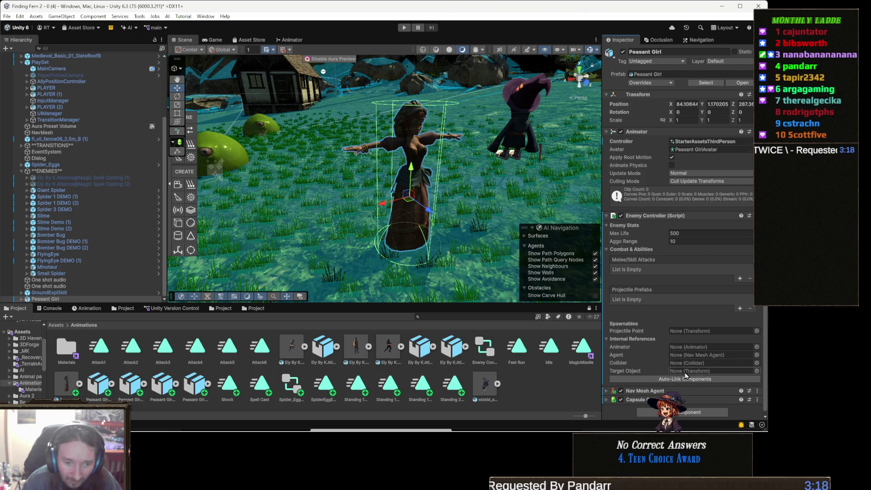
scroll(658, 391, down, 1)
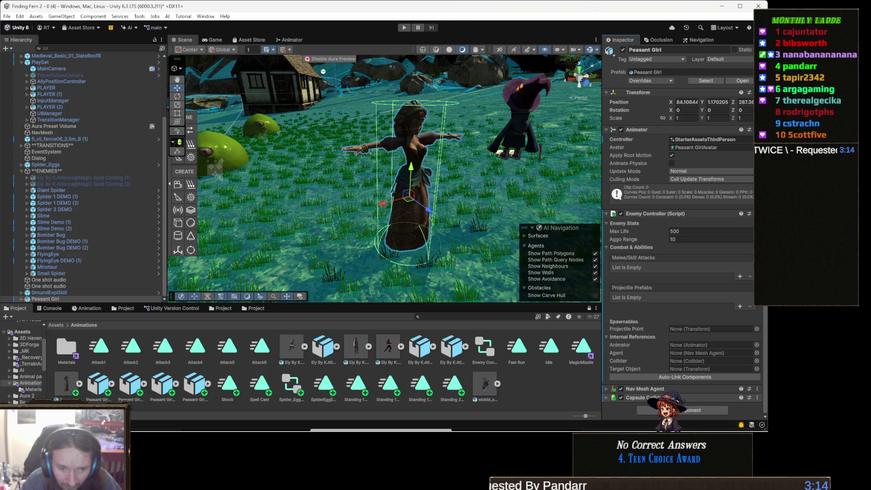
click(663, 398)
scroll(690, 369, down, 3)
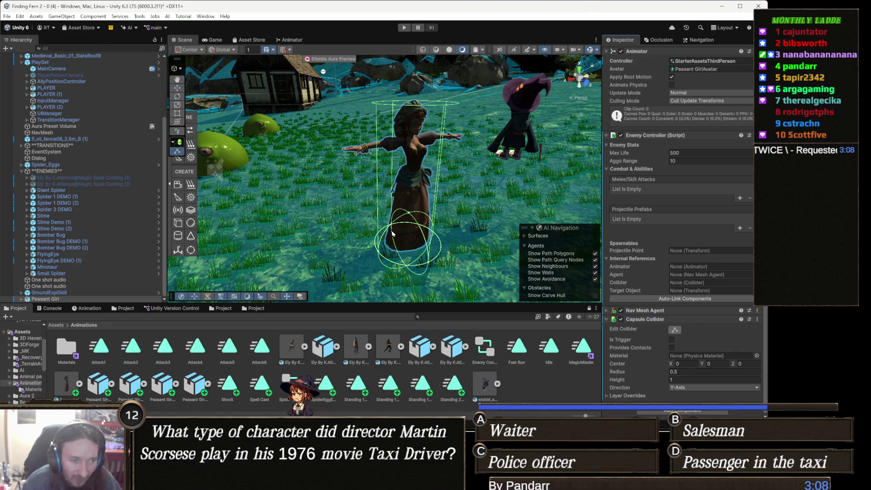
- Fit the Capsule Collider with Center Y about 0.99, Height about 1.99 and Radius 0.3
scroll(399, 217, up, 3)
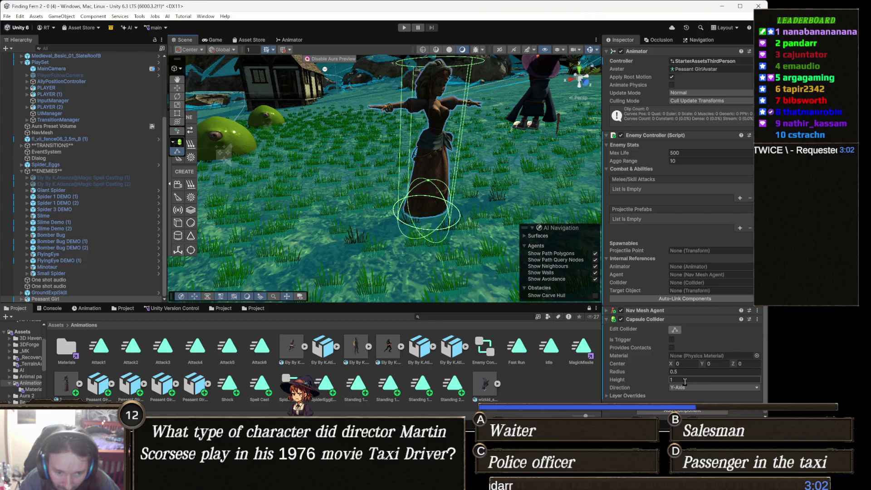
click(715, 363)
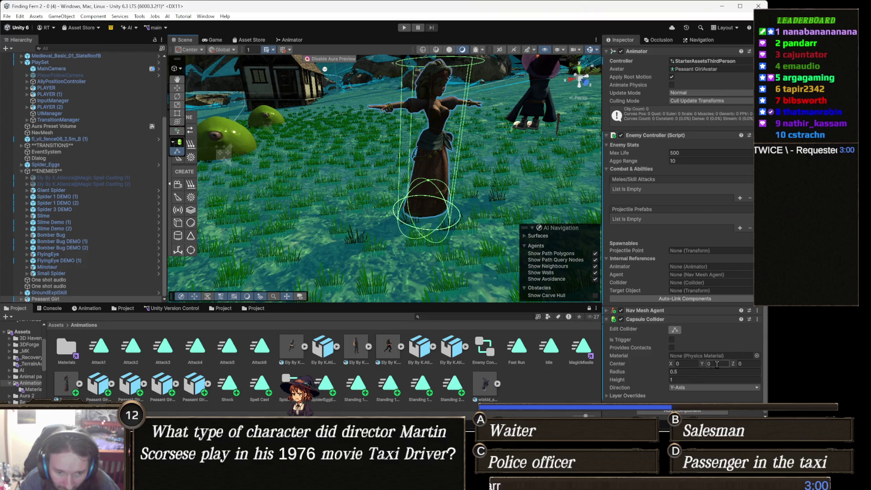
text(.5)
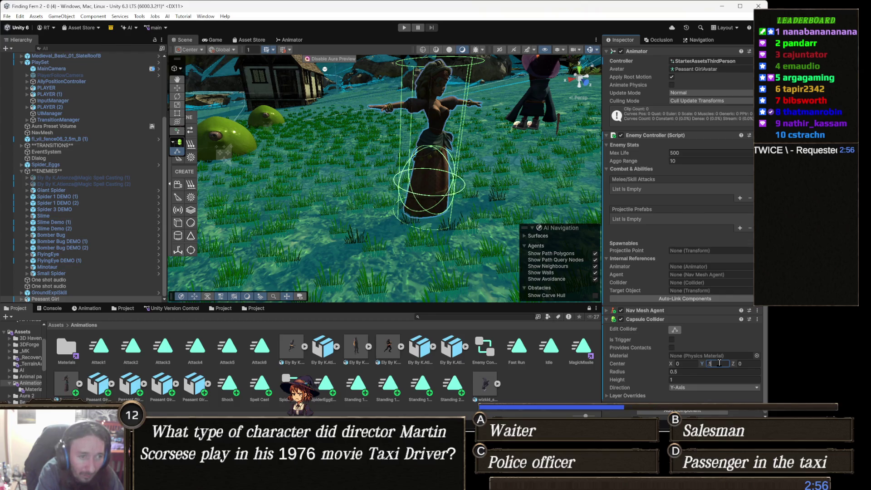
mouse_move(399, 217)
mouse_down()
mouse_move(411, 229)
mouse_move(439, 186)
mouse_move(382, 239)
mouse_move(375, 168)
mouse_up()
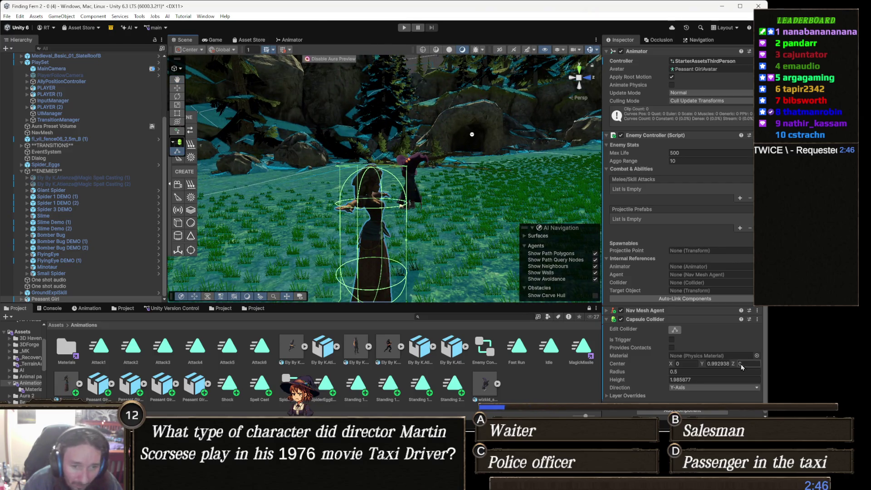
click(690, 372)
text(0.3)
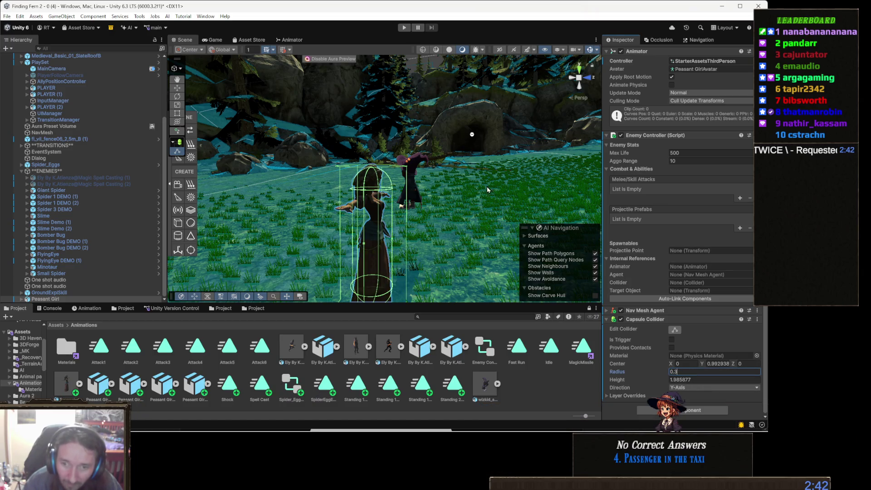
key(Return)
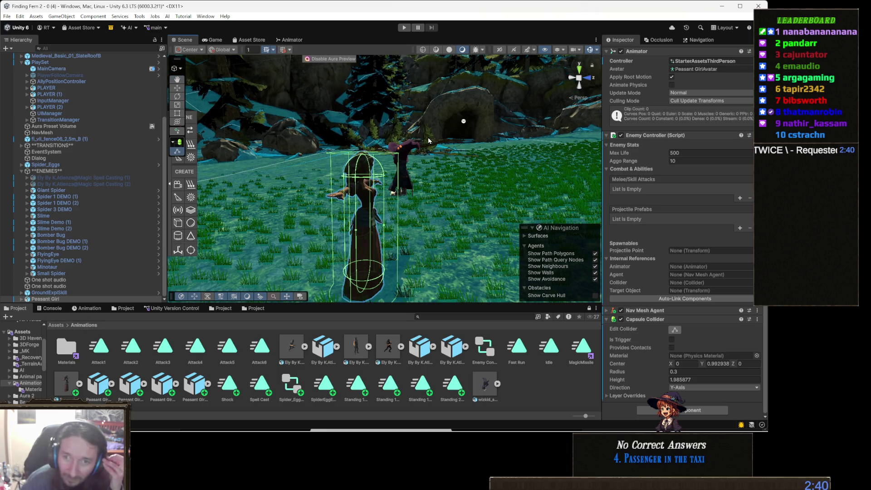
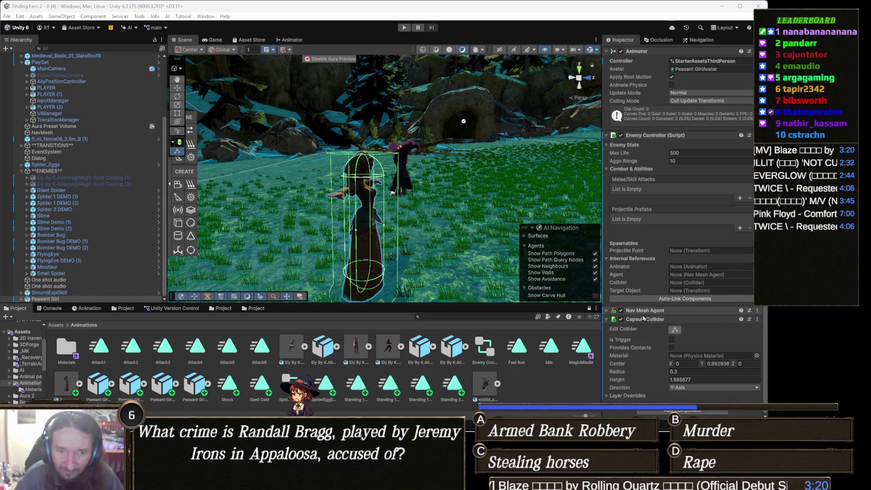
- Link Peasant Girl's Nav Mesh Agent and Capsule Collider to the Enemy Controller's Agent and Collider fields
mouse_move(645, 311)
mouse_down()
mouse_move(690, 265)
mouse_move(708, 276)
mouse_up()
drag(649, 320, 706, 283)
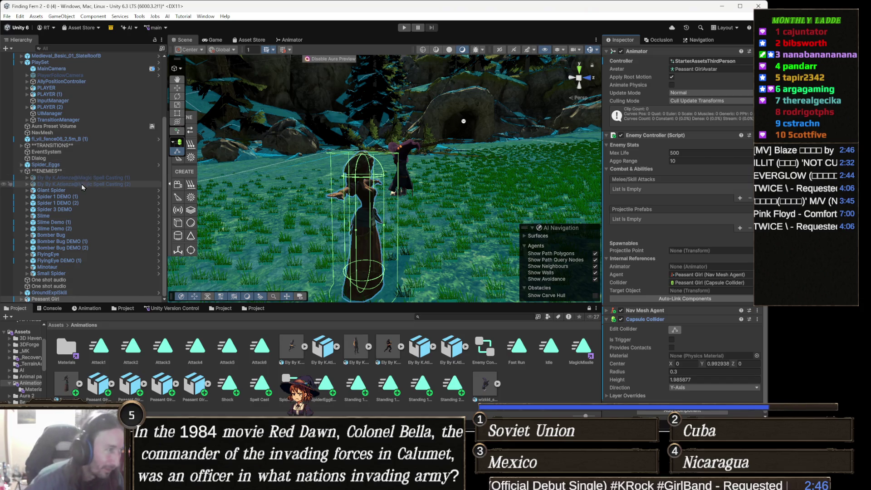
click(61, 298)
key(Right)
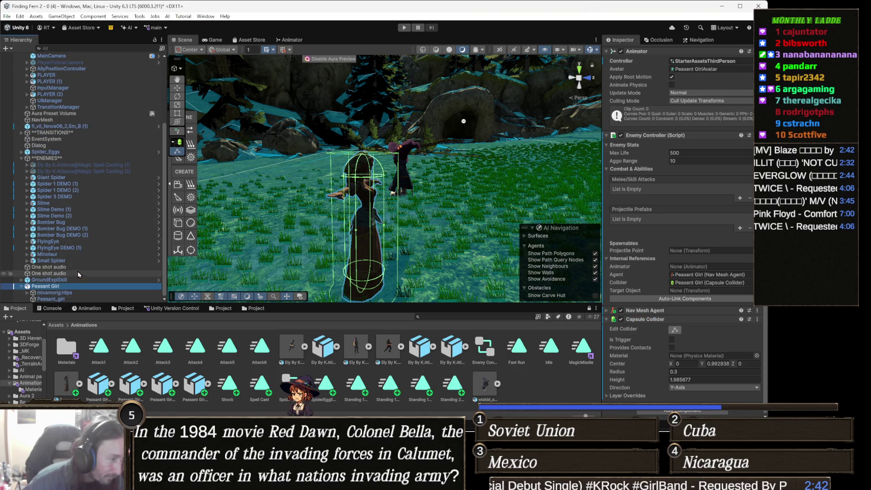
right_click(52, 290)
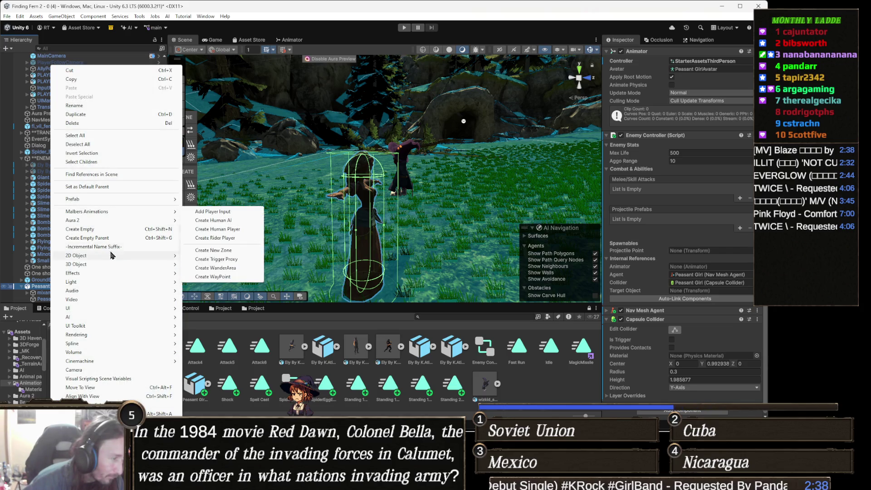
- Create an empty child GameObject under Peasant Girl and raise it about one unit
click(98, 229)
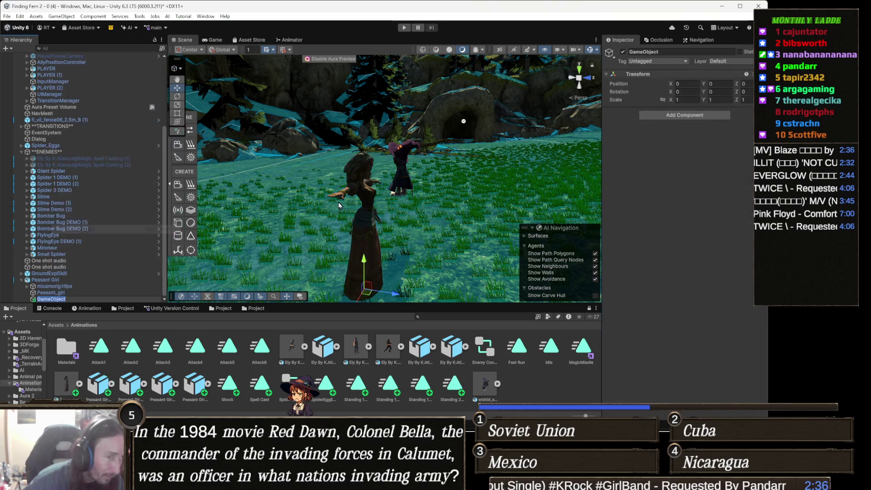
drag(376, 230, 380, 174)
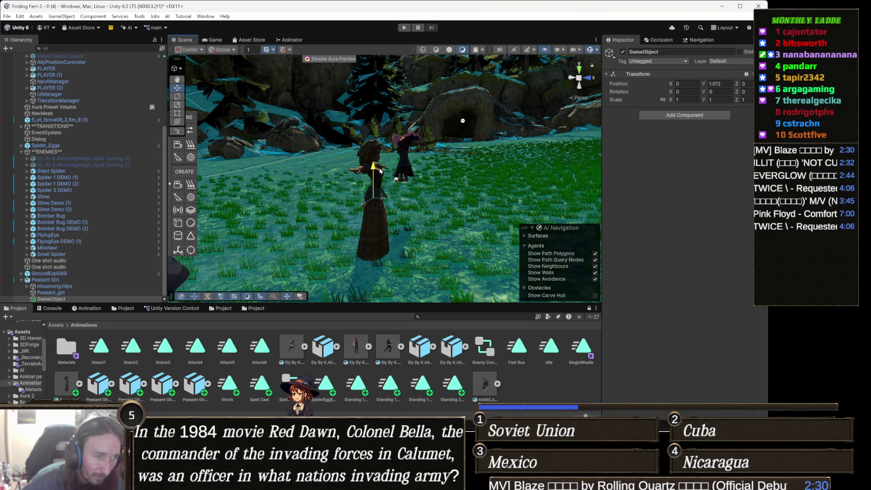
click(373, 157)
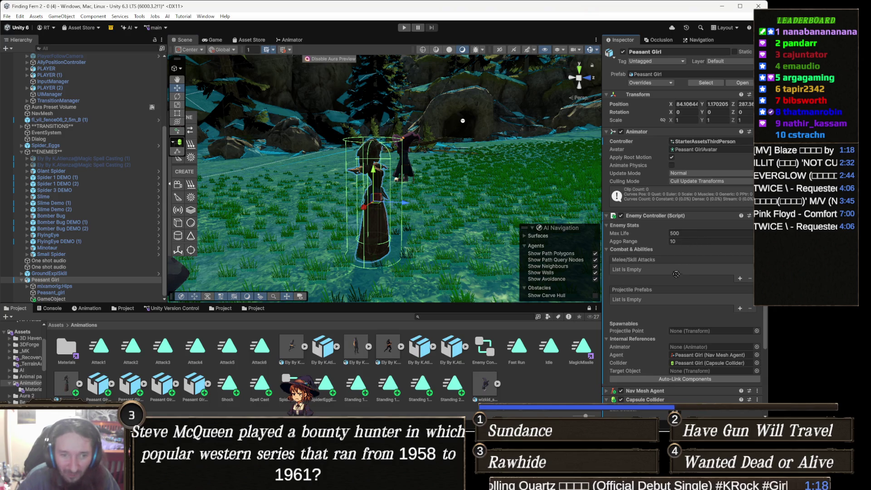
- Set the Enemy Controller's Target Object to GameObject and its Animator reference to Peasant Girl's Animator
click(694, 372)
click(694, 379)
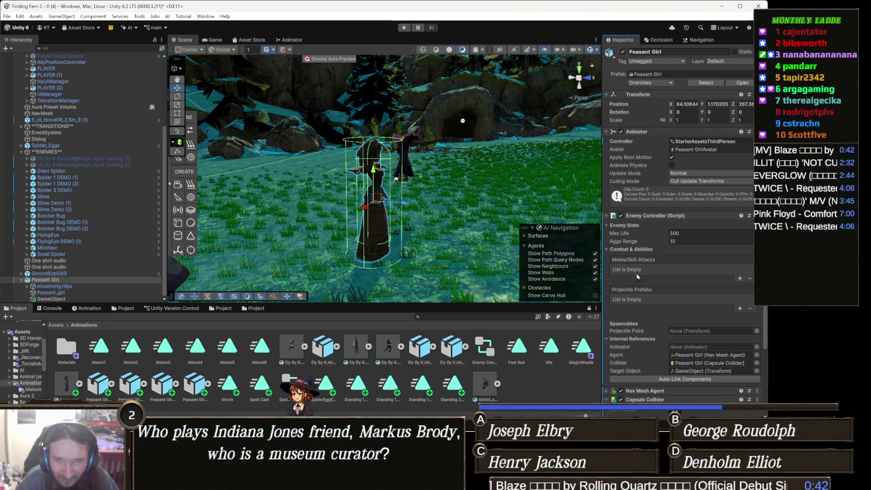
drag(706, 341, 707, 347)
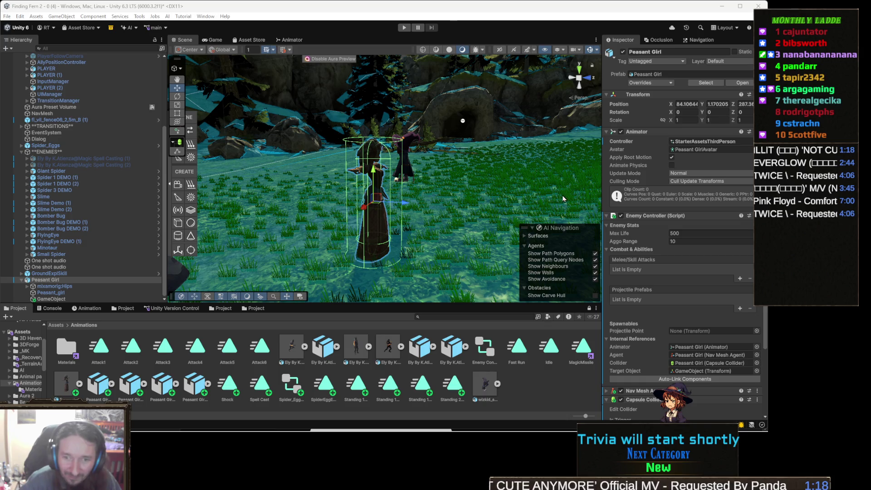
- Change Peasant Girl's Nav Mesh Agent Speed from 3.5 to 3
scroll(686, 286, down, 2)
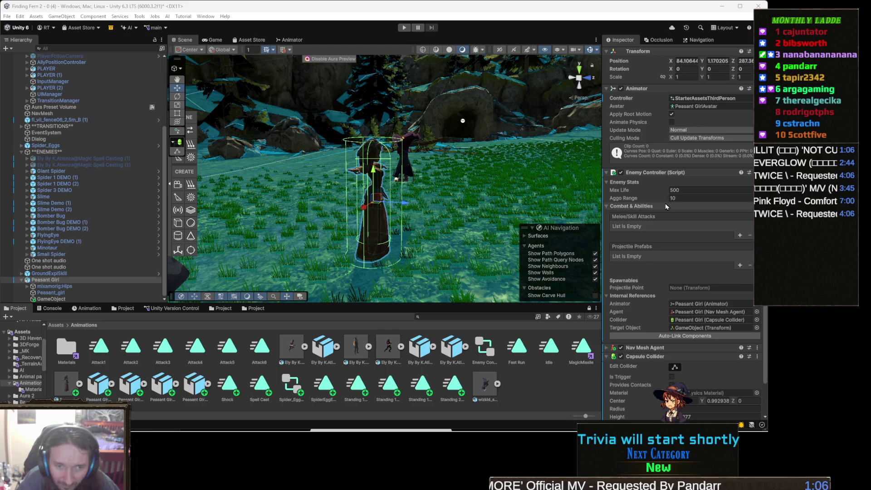
scroll(668, 240, down, 2)
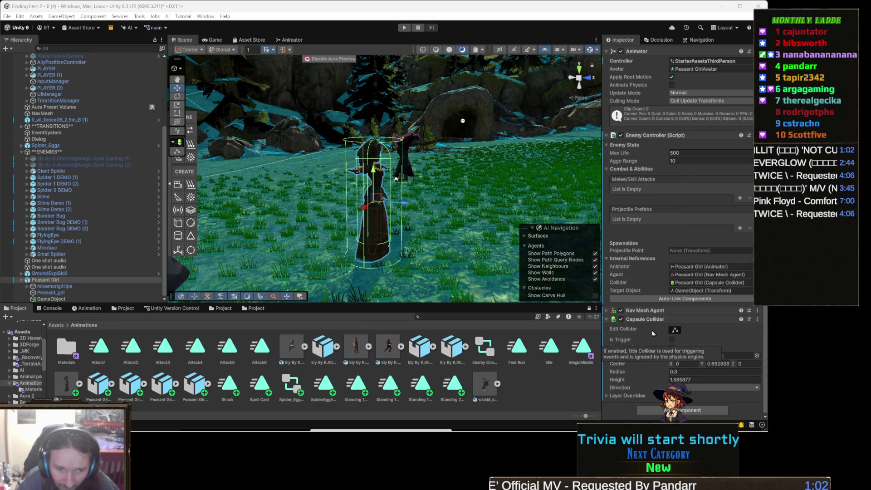
click(653, 310)
click(690, 347)
text(3)
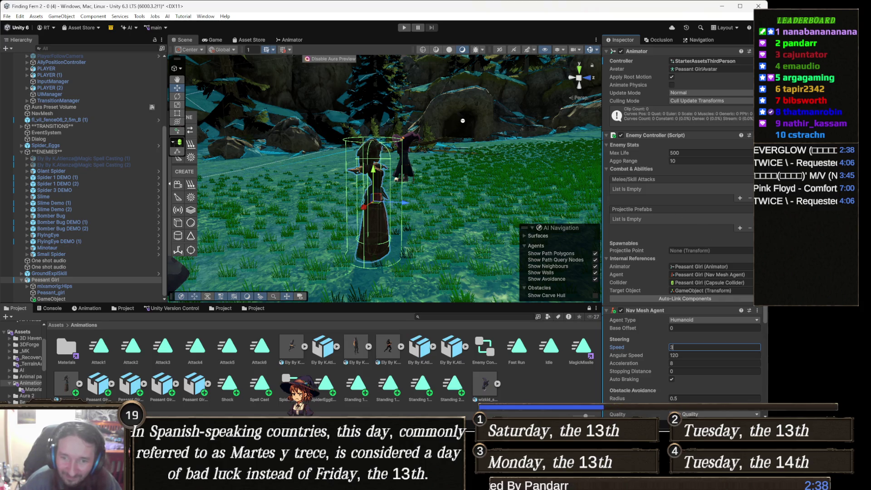
- Commit the Nav Mesh Agent Speed of 3 and collapse that component
key(alt+Tab)
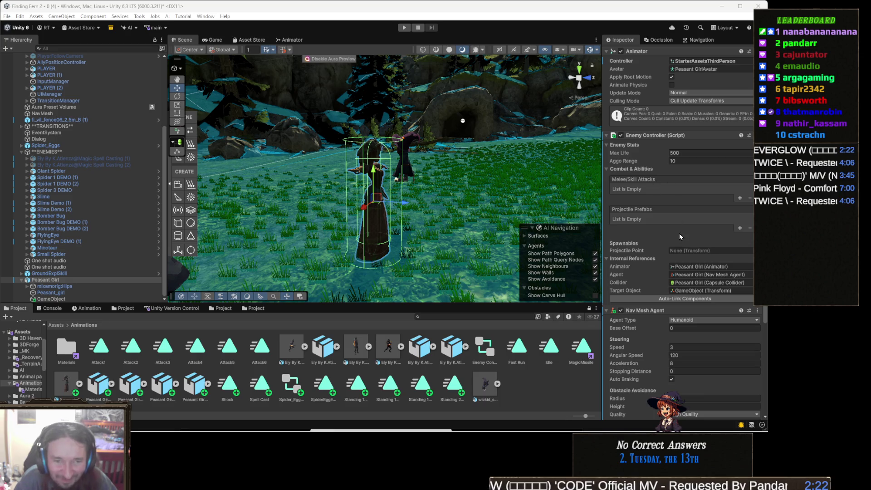
scroll(658, 261, down, 5)
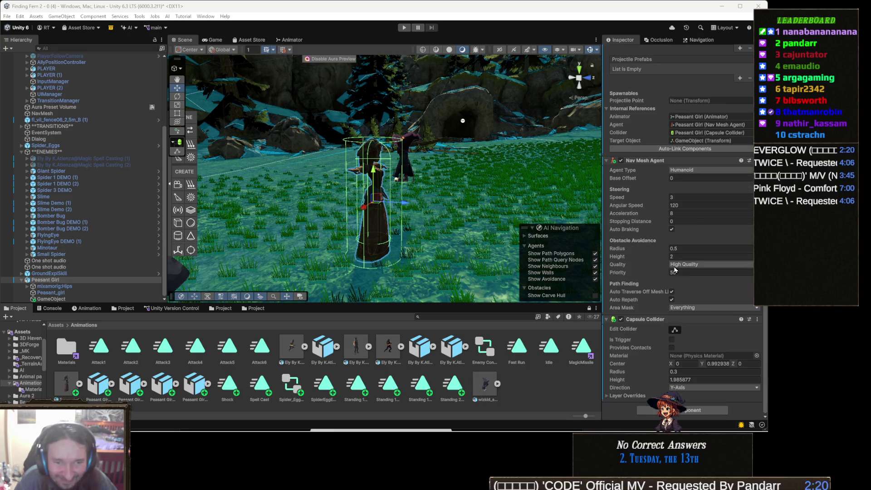
scroll(660, 334, up, 3)
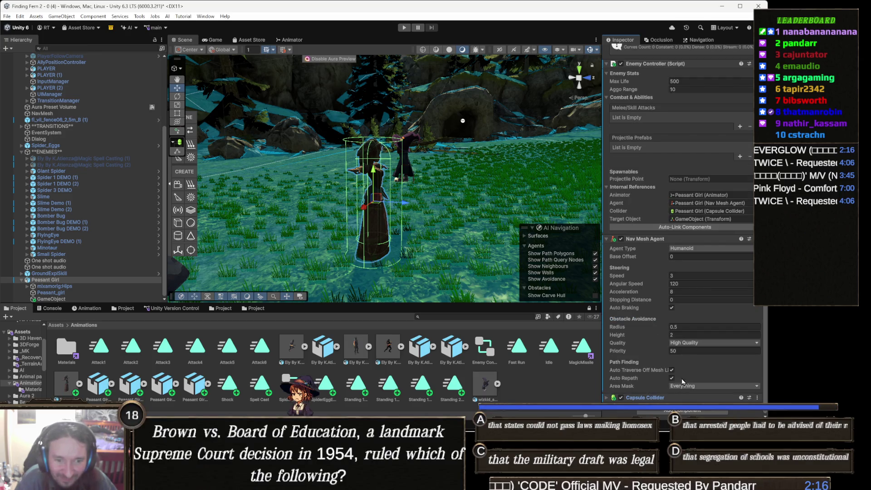
click(646, 239)
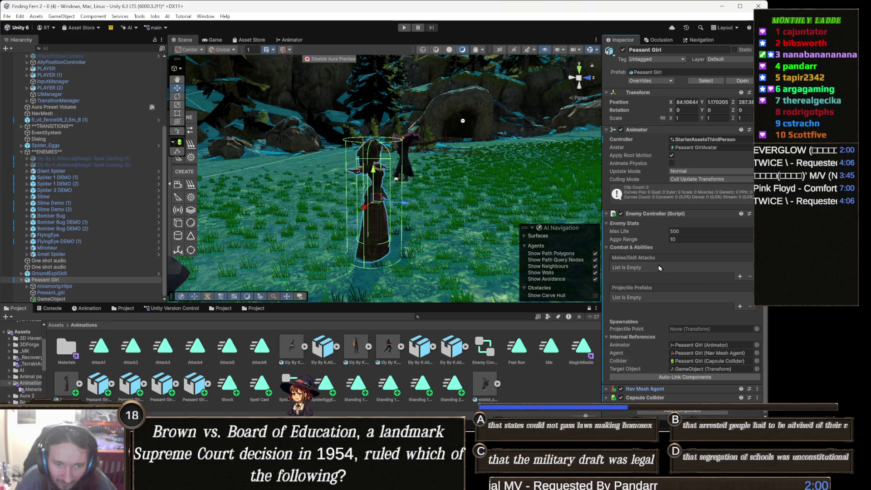
- Add two Melee/Skill Attacks entries and name them Spell1 and Spell2
click(740, 278)
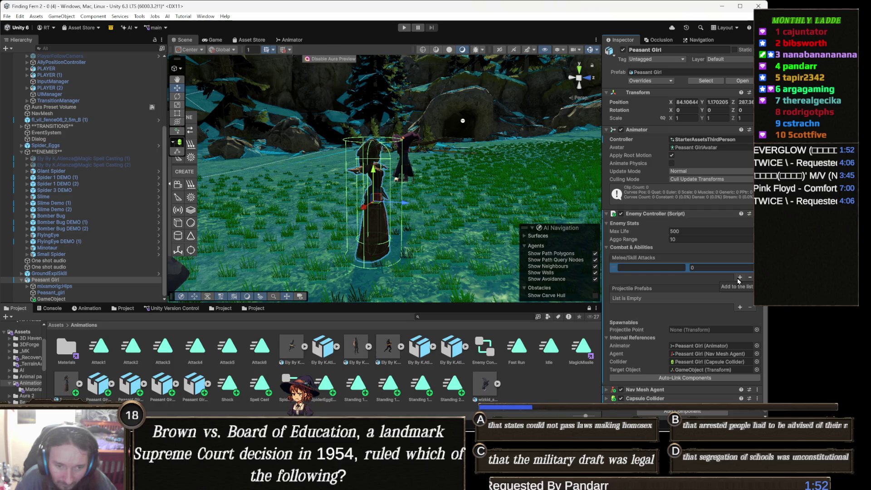
click(739, 278)
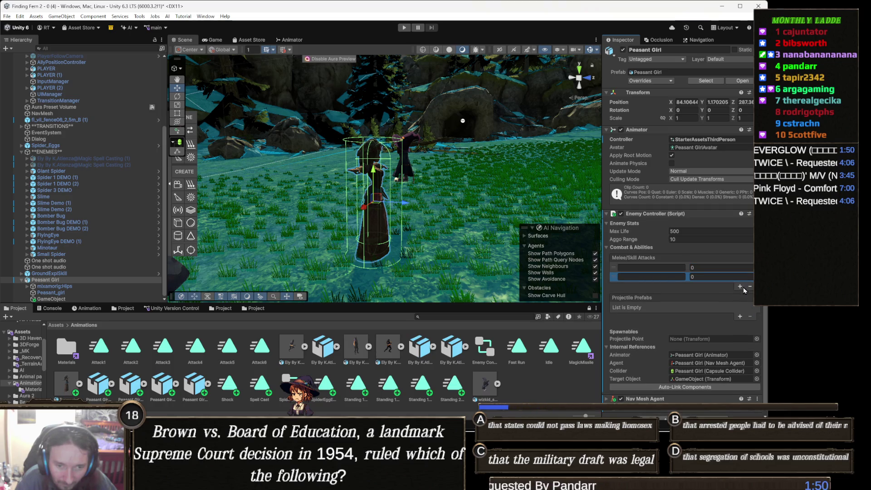
click(653, 268)
text(S)
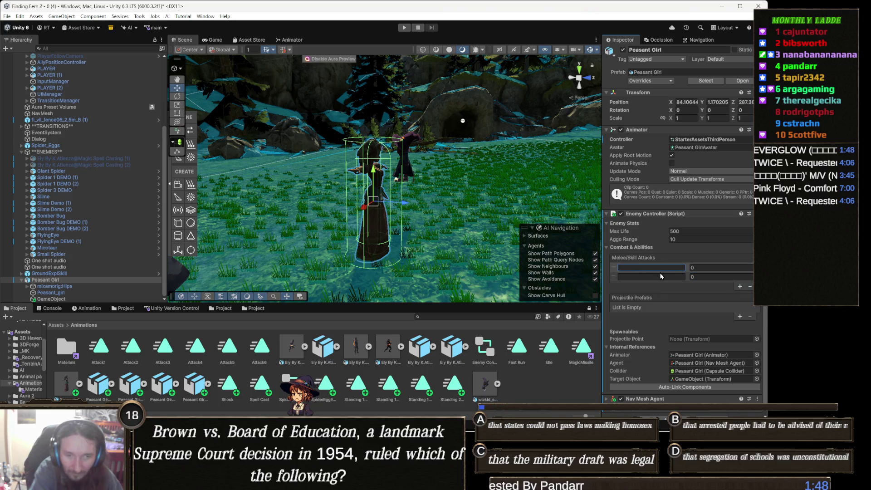
text(pell1)
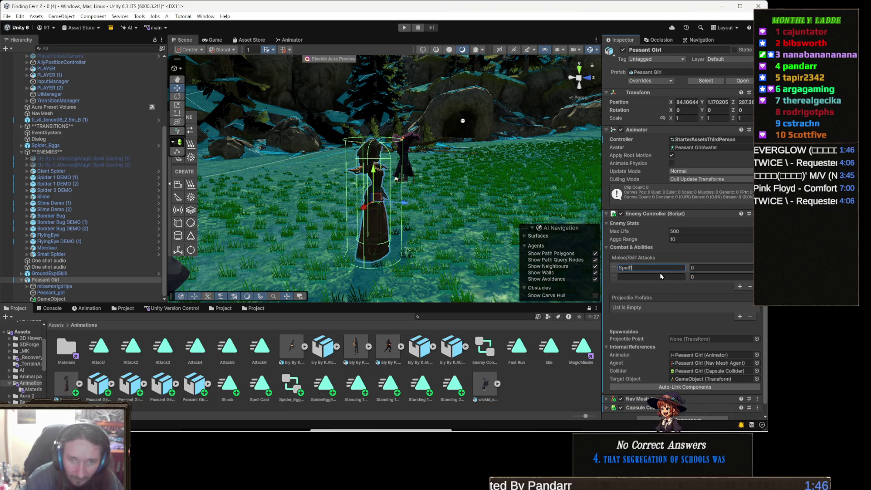
click(658, 278)
text(S)
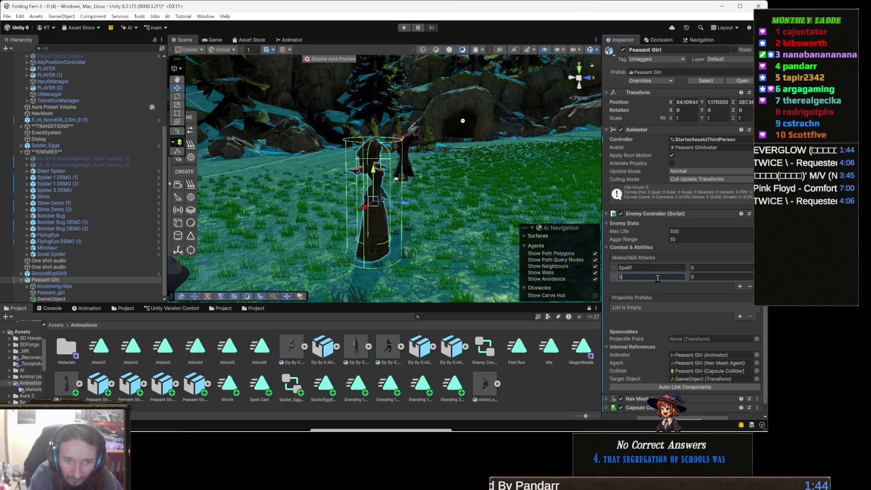
text(pell2)
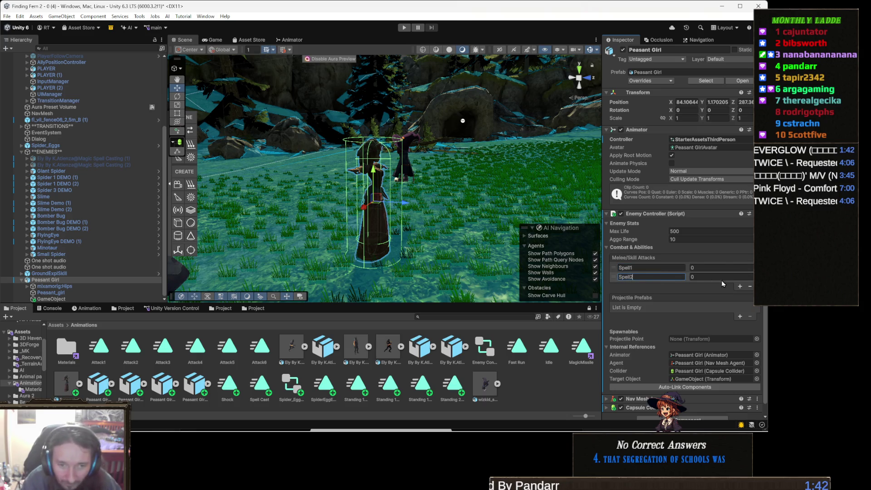
- Add third and fourth attack entries named Spell3 and Spell4
click(739, 286)
click(653, 287)
text(Spell)
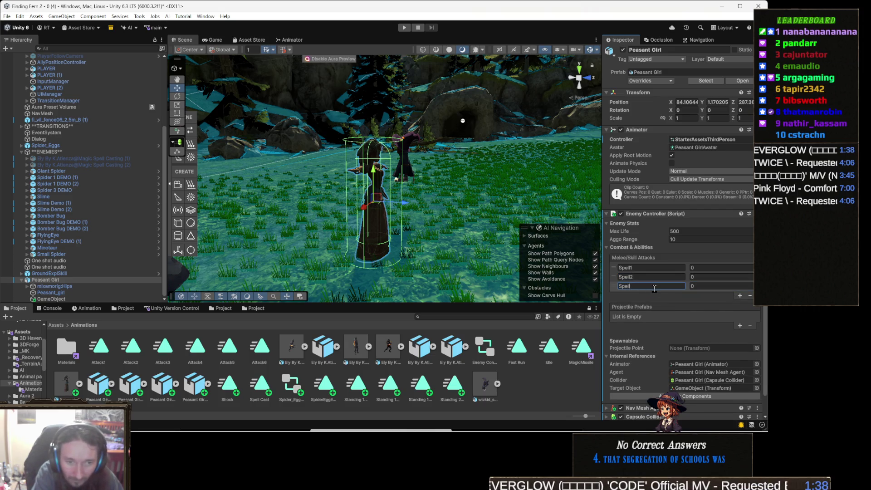
text(3)
click(739, 296)
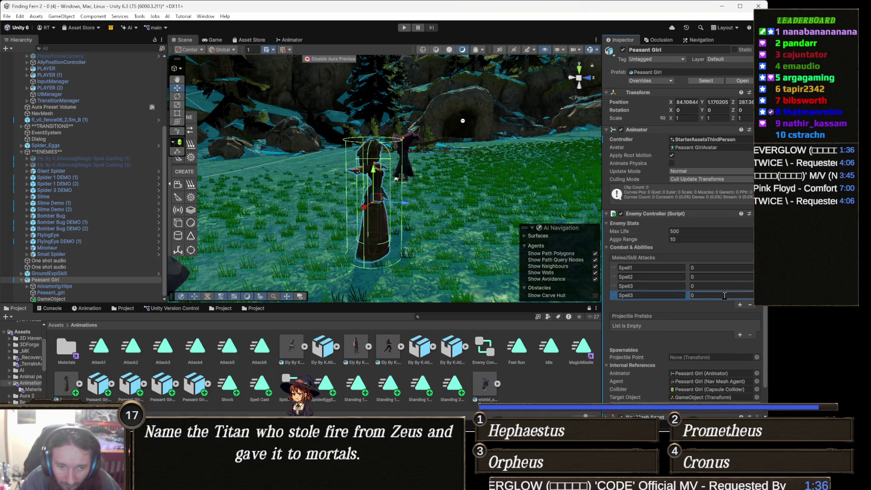
click(654, 296)
text(4)
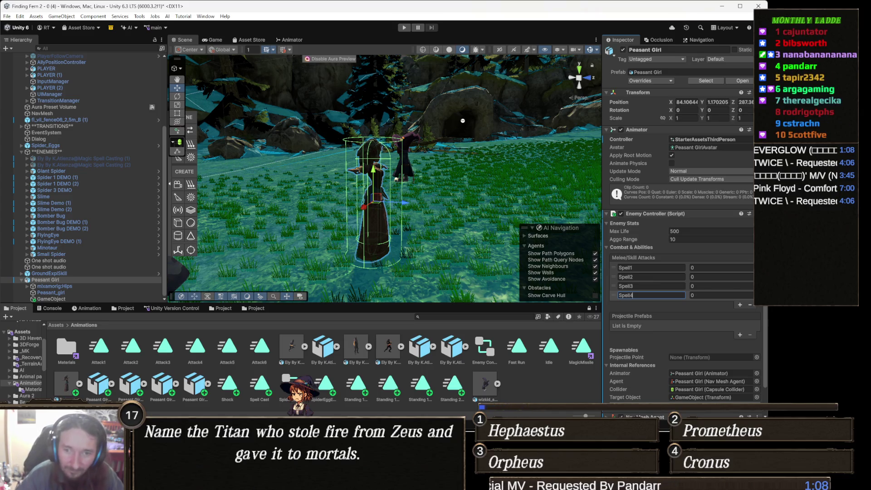
drag(455, 160, 413, 193)
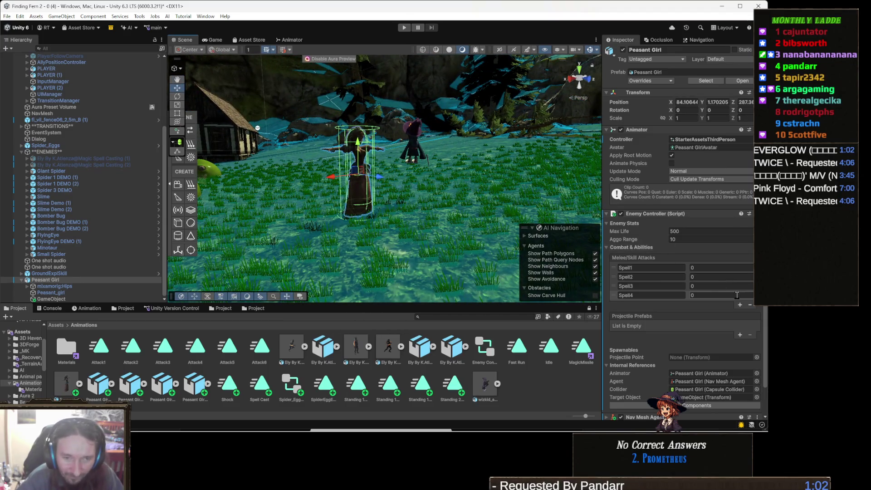
- Zoom out the Scene view and select GroundExplSkill in the Hierarchy
scroll(716, 262, down, 1)
scroll(715, 261, down, 1)
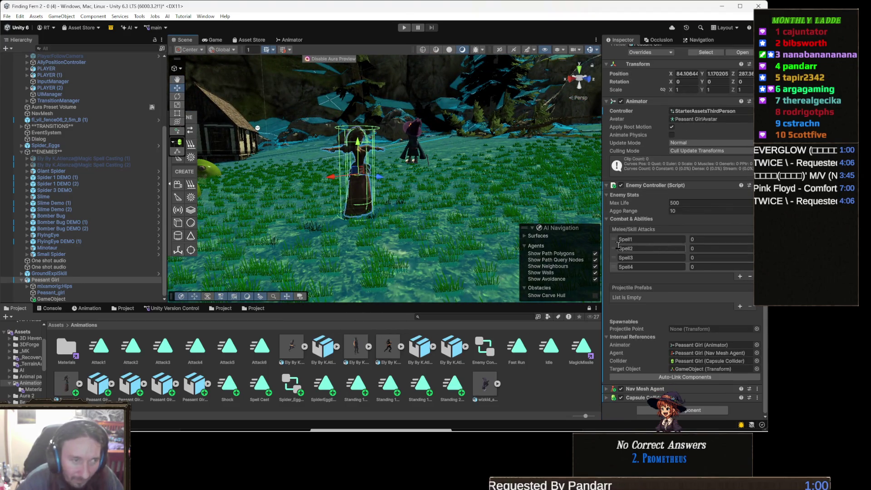
scroll(345, 201, down, 4)
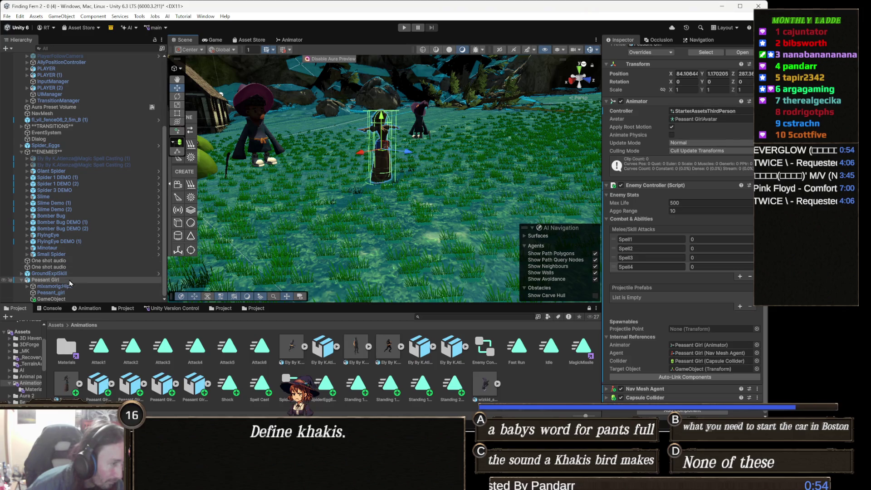
click(69, 274)
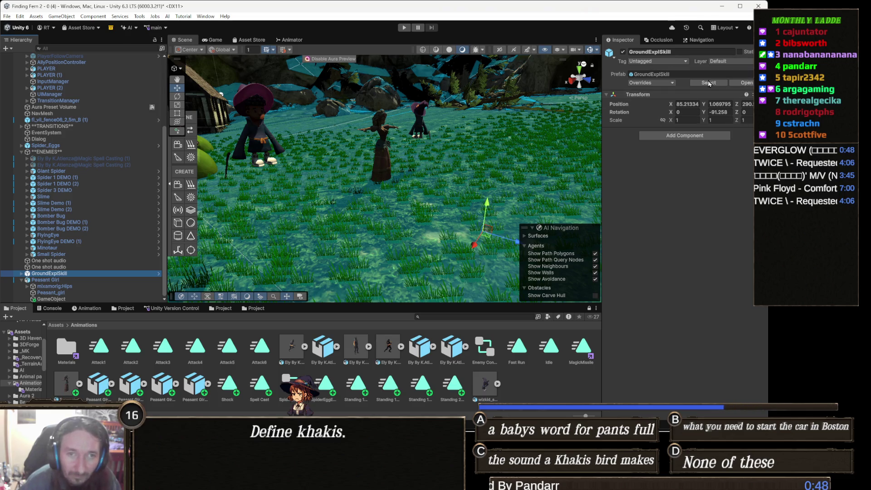
- Locate GroundExplSkill's source prefab in the Project window
click(707, 83)
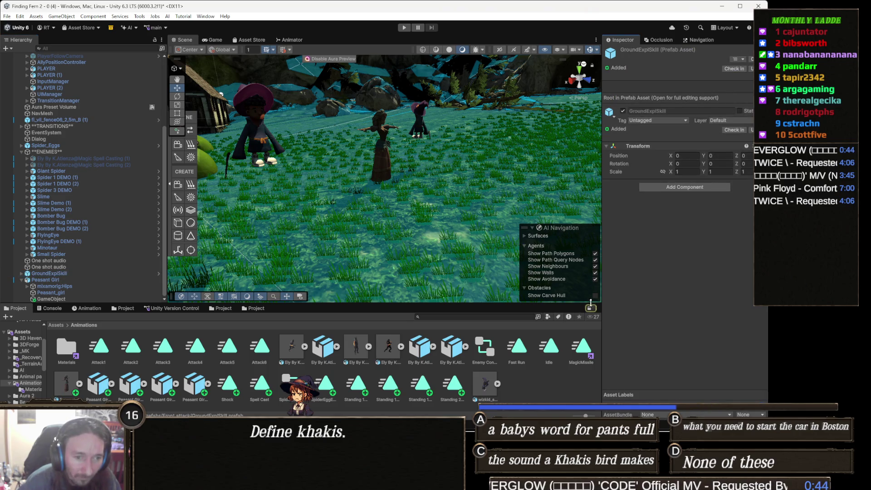
click(47, 274)
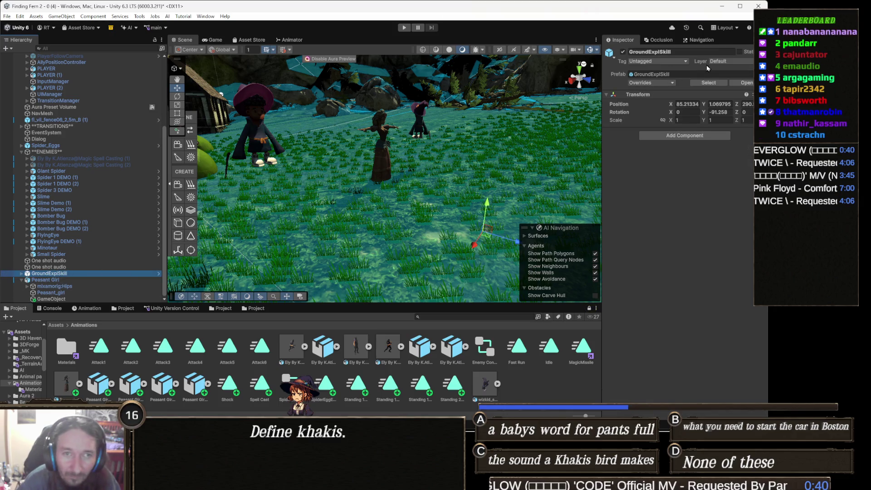
click(709, 83)
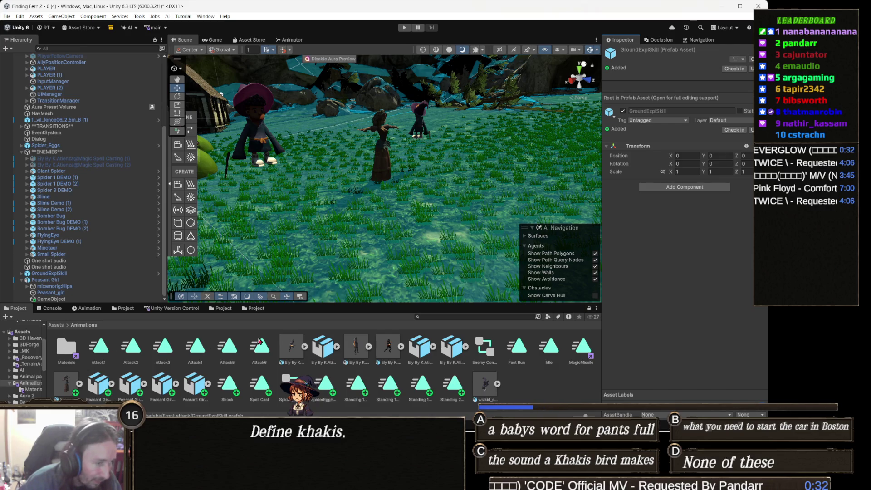
- Browse up to the Wizard spells pack's Prefabs folder and open Ice rain
click(256, 308)
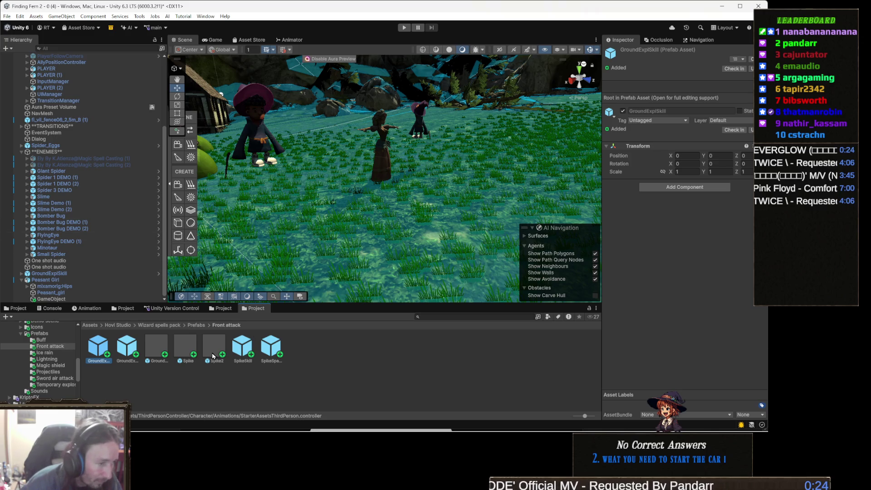
click(196, 325)
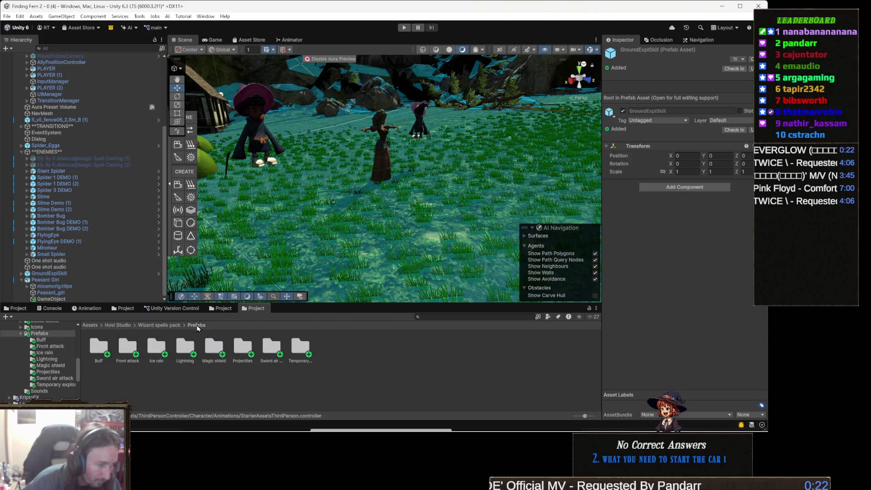
ctrl+scroll(211, 377, down, 3)
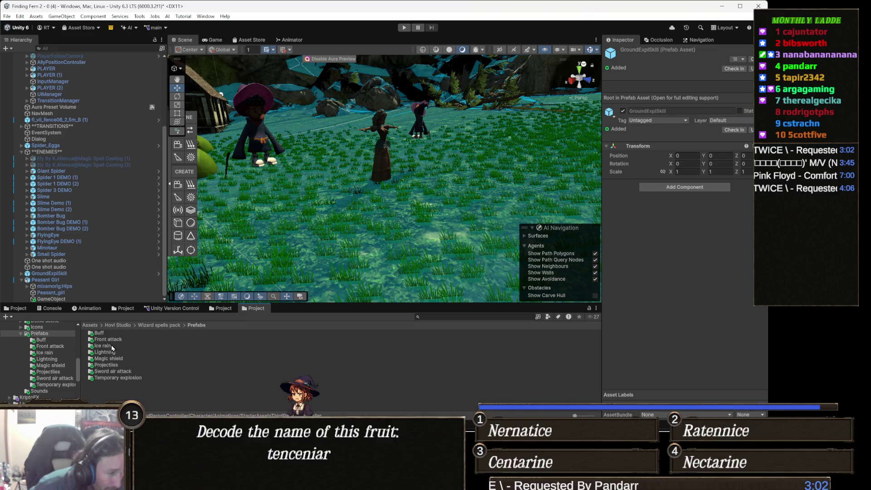
click(112, 346)
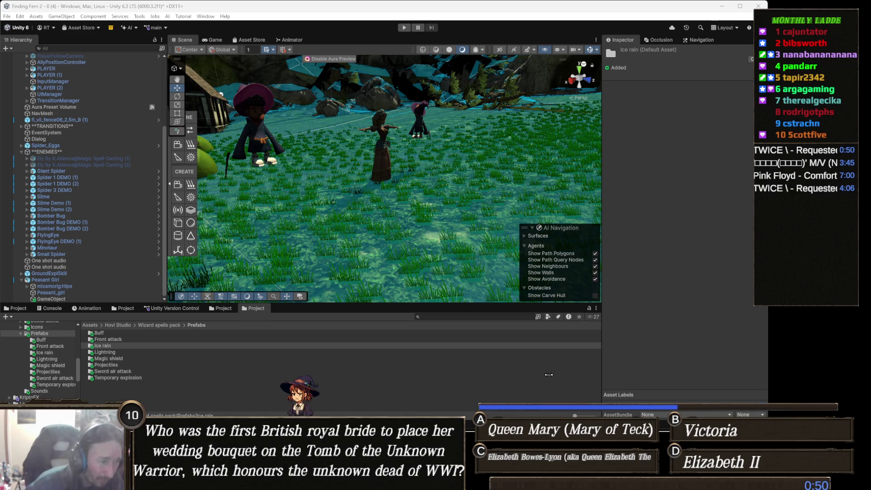
- Select Peasant Girl, open the Animation window and list her animation clips
key(alt)
drag(337, 218, 360, 176)
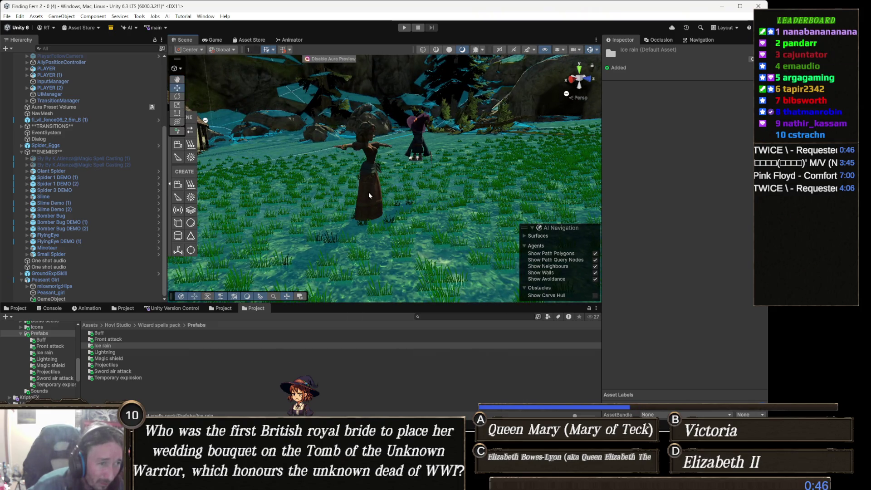
click(372, 210)
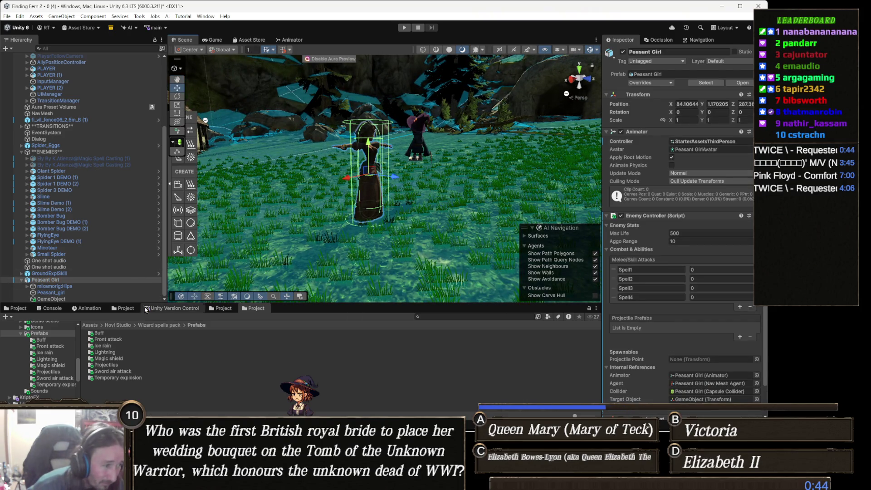
click(98, 309)
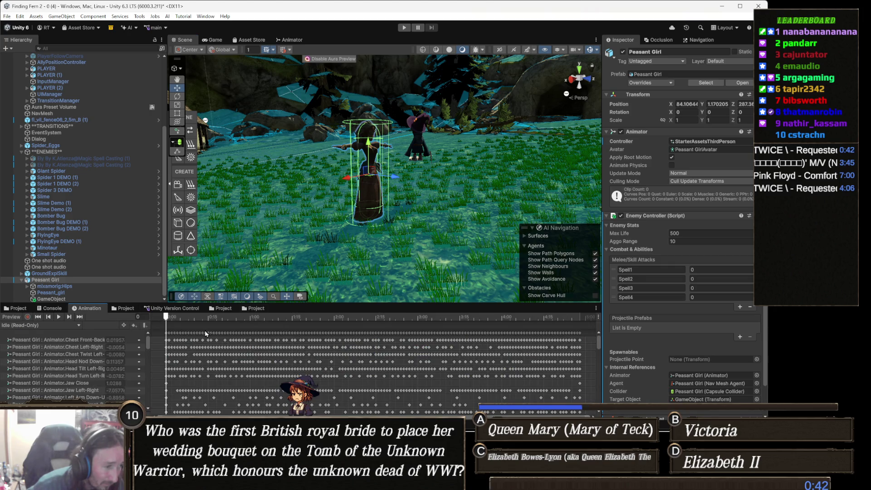
click(46, 326)
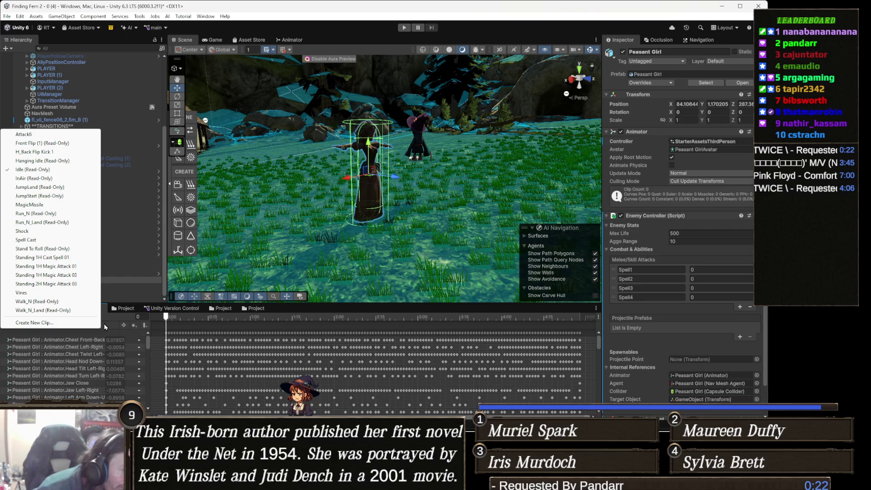
- Switch to the Standing 1H Cast Spell 01 clip and frame Peasant Girl in the Scene view
click(66, 258)
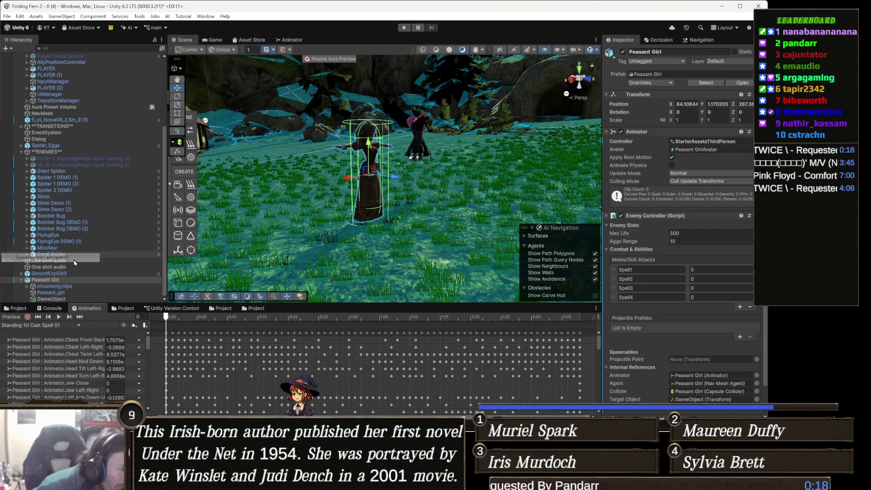
drag(233, 319, 248, 320)
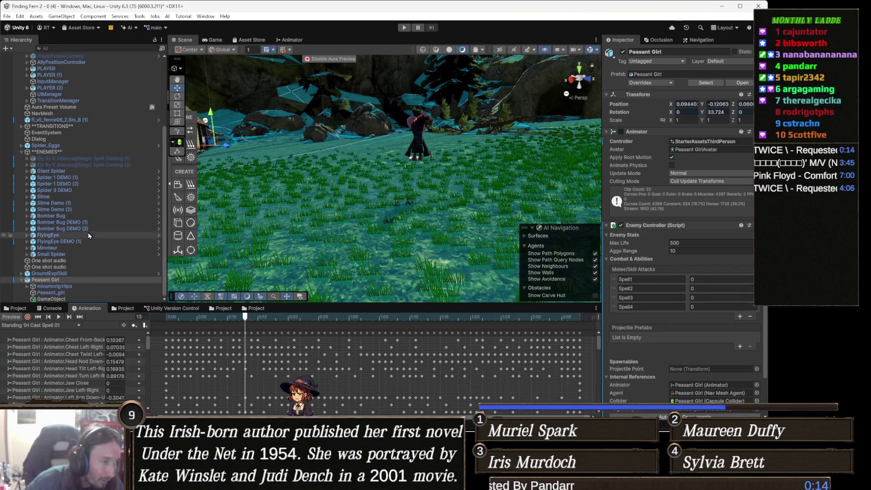
double_click(49, 280)
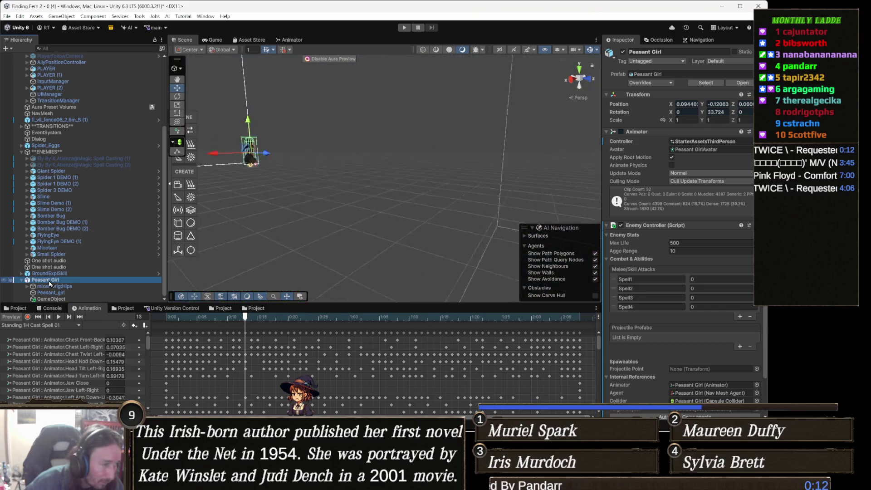
drag(289, 208, 390, 212)
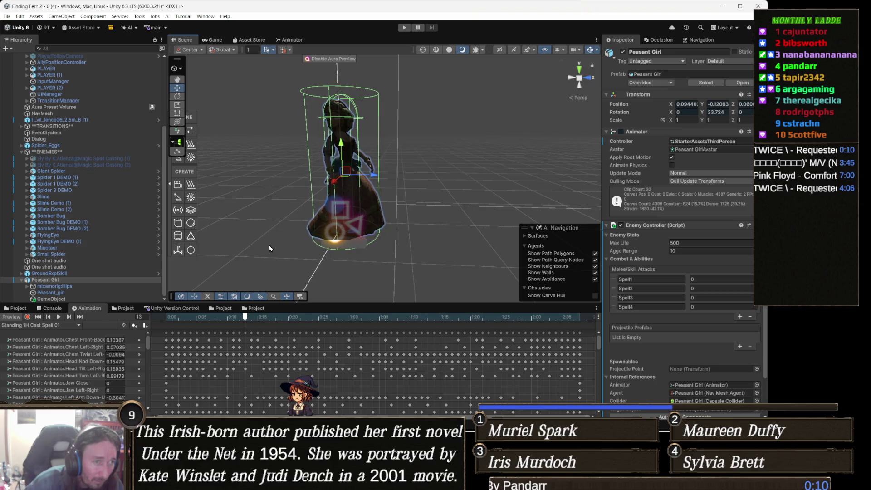
- Preview the cast, move the playhead to frame 22 and open the Add Animation Event menu
click(58, 317)
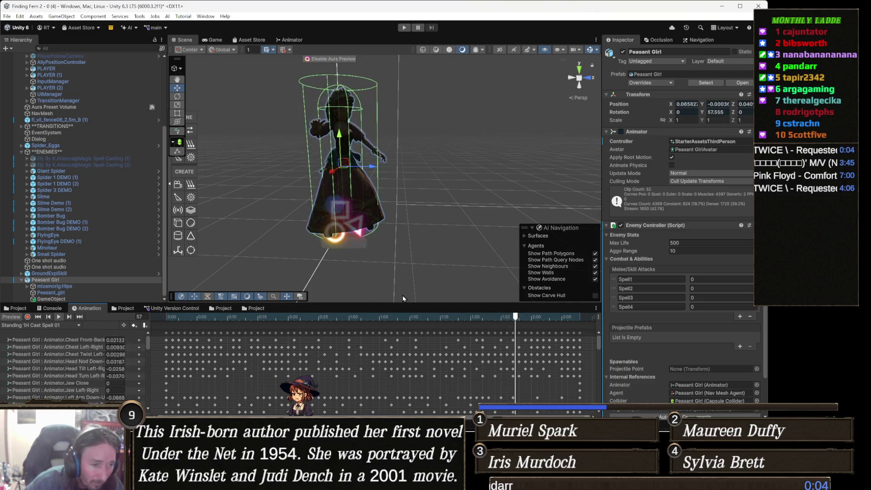
click(403, 317)
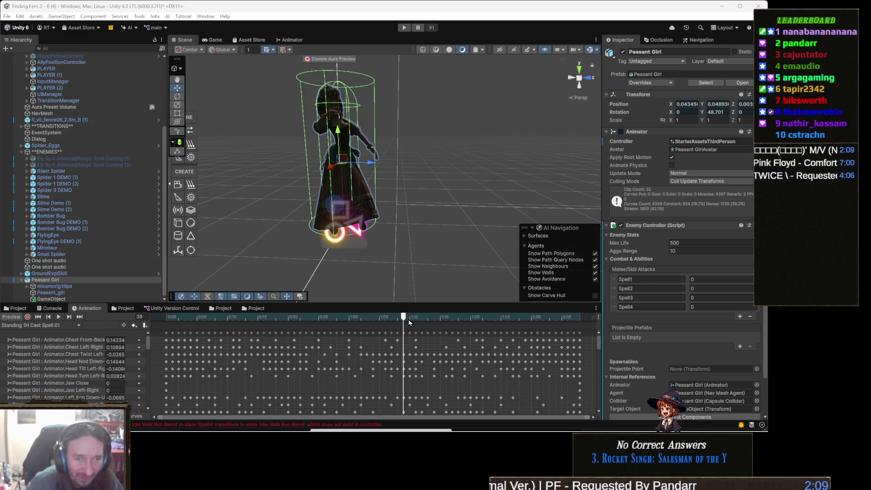
mouse_move(409, 320)
mouse_down()
mouse_move(171, 320)
mouse_move(302, 328)
mouse_up()
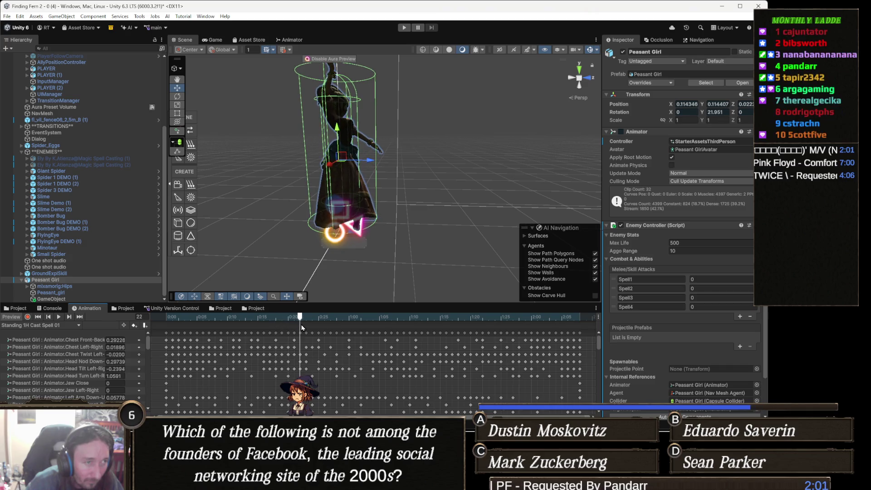
right_click(301, 325)
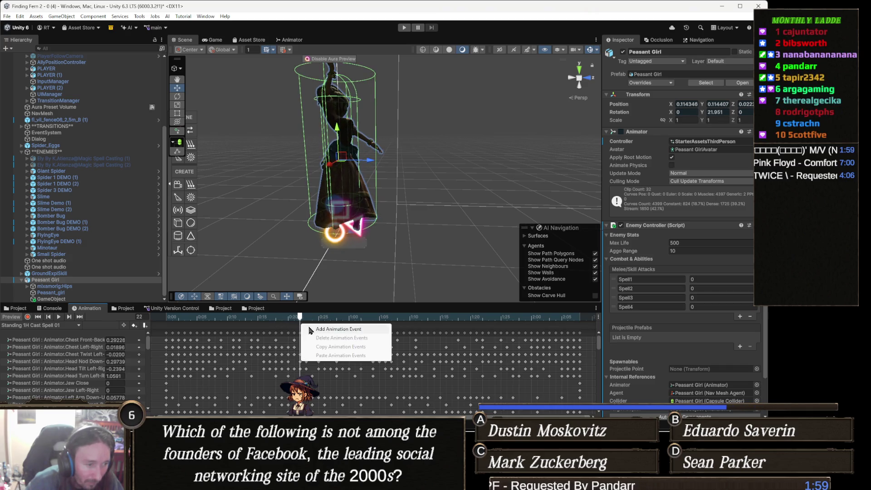
- Add an event at frame 22 and browse EnemyController functions, leaving No Function Selected
click(330, 330)
click(693, 73)
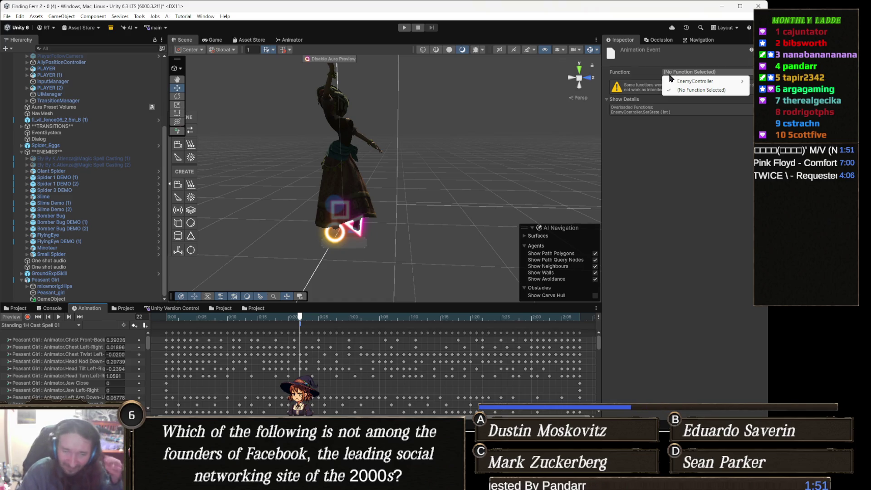
mouse_move(705, 83)
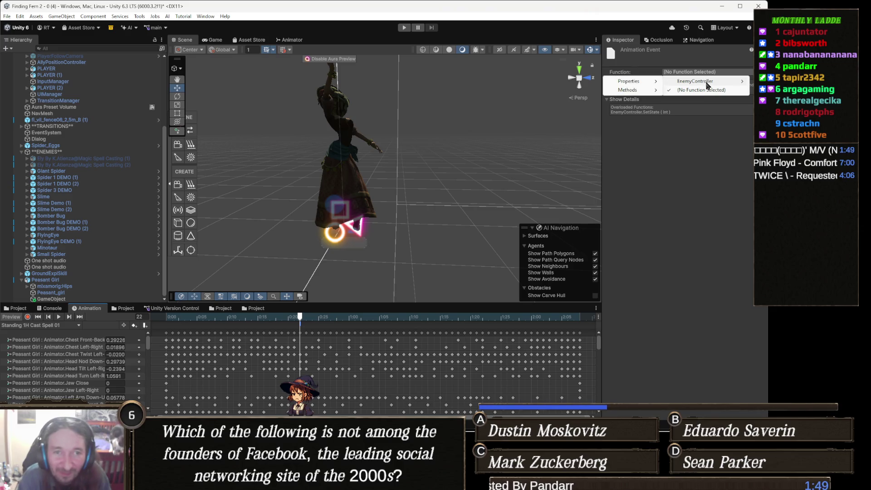
mouse_move(644, 83)
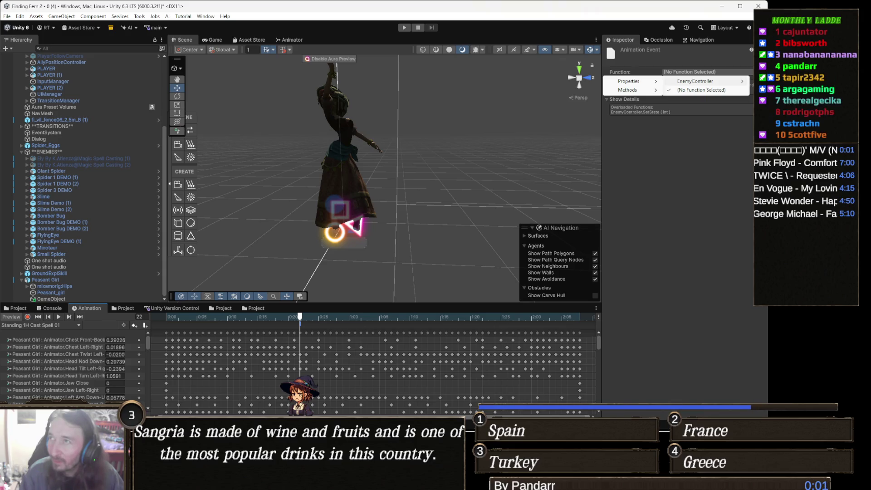
key(Escape)
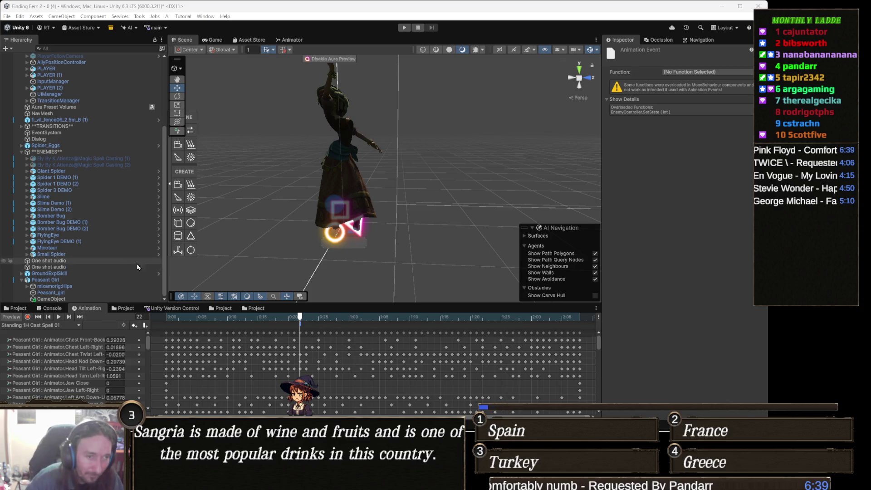
- Move the preview to frame 24 and assign an EnemyController spawn method to the event
drag(350, 317, 313, 319)
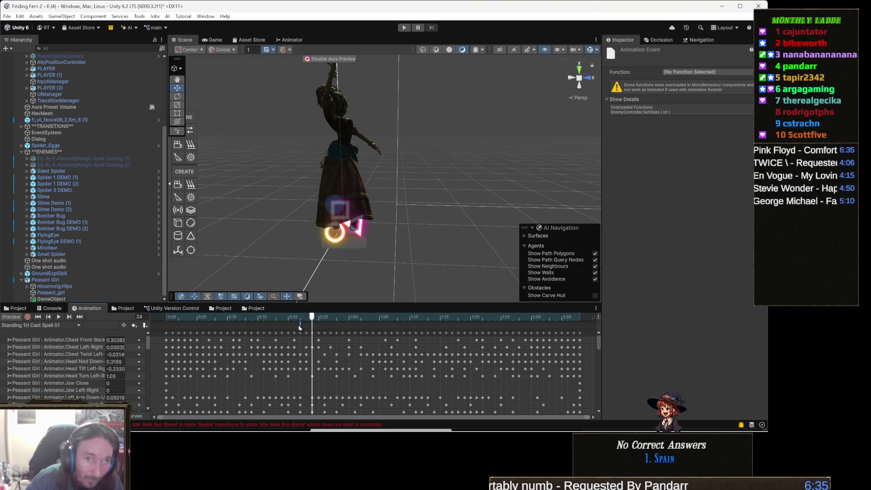
click(662, 72)
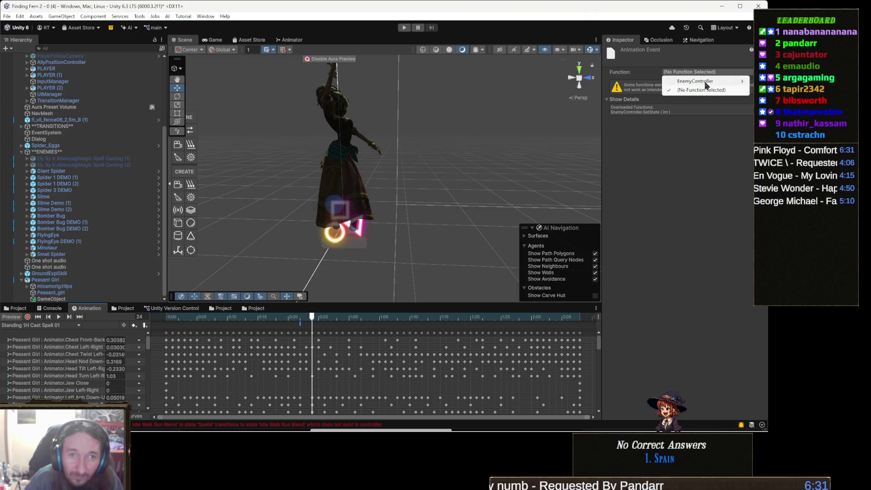
mouse_move(705, 85)
mouse_move(642, 93)
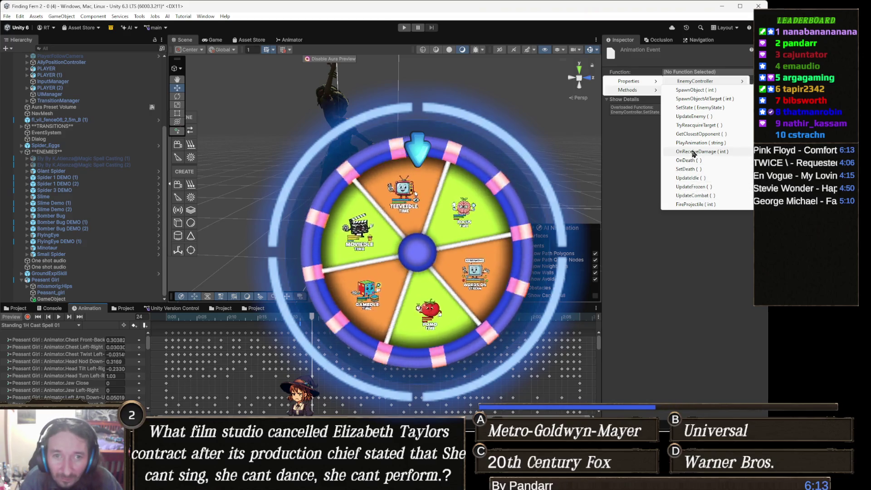
click(717, 99)
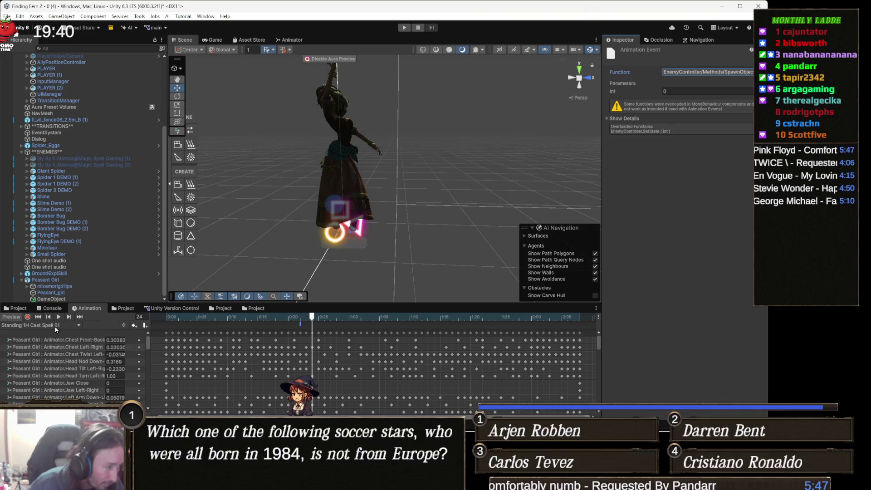
- Switch to the Standing 1H Magic Attack 01 clip, then bring the TeeVeedle browser window forward
click(55, 326)
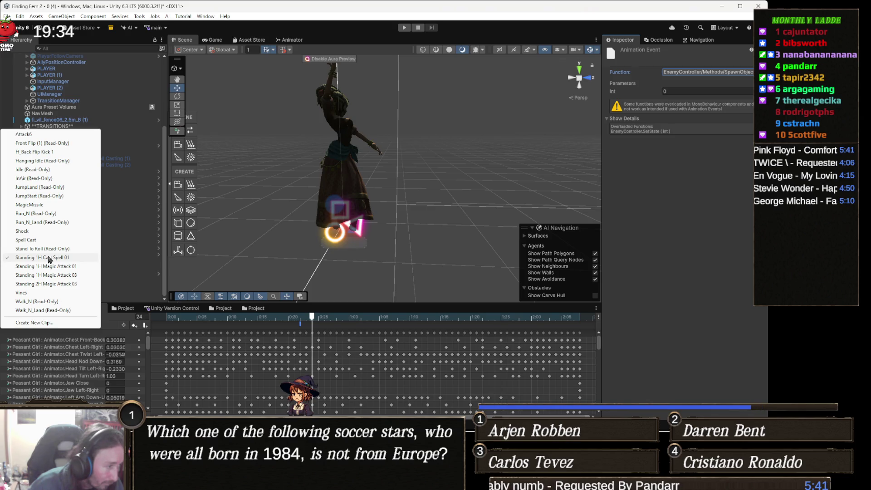
click(48, 266)
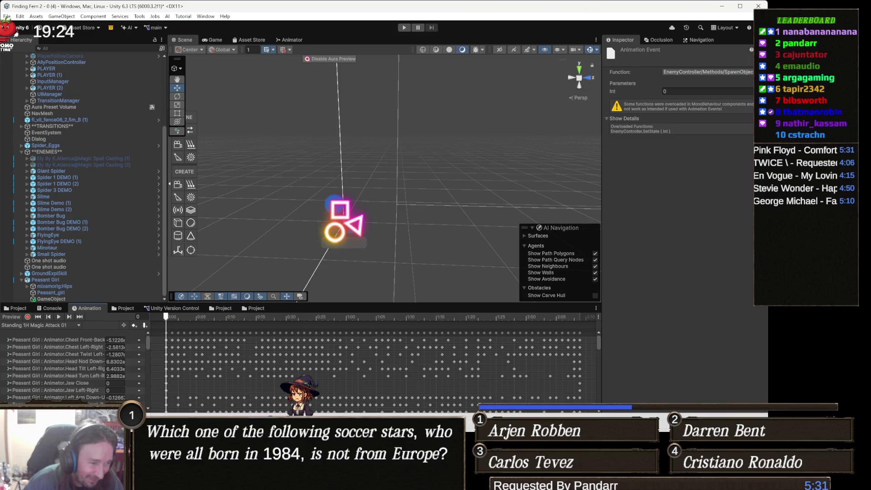
mouse_move(284, 426)
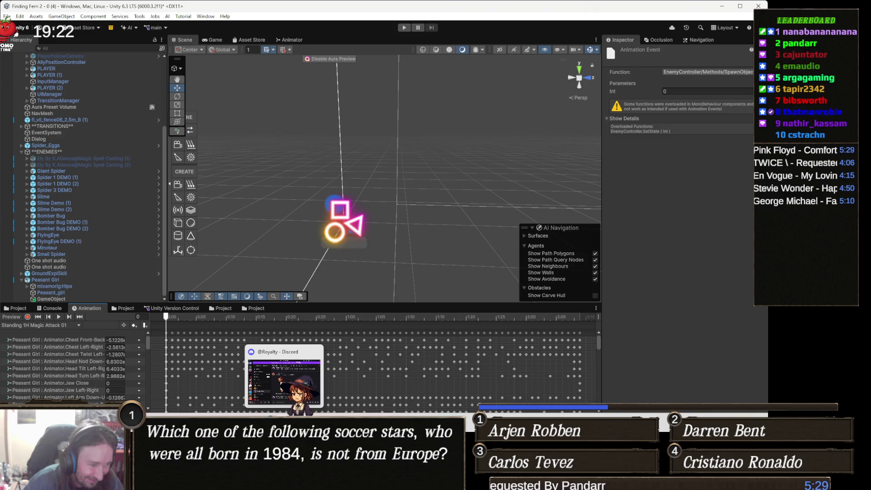
click(303, 367)
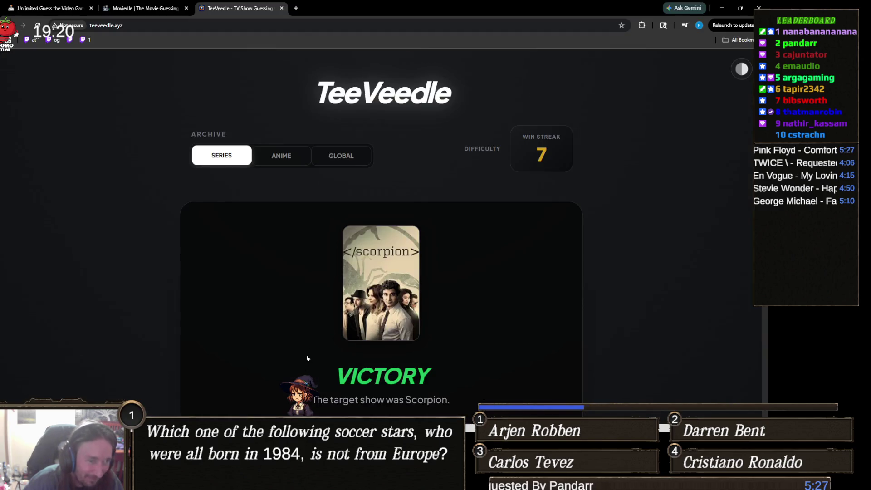
scroll(325, 329, down, 5)
scroll(326, 330, up, 3)
scroll(325, 331, down, 7)
scroll(332, 335, down, 6)
scroll(332, 335, up, 4)
scroll(332, 334, up, 4)
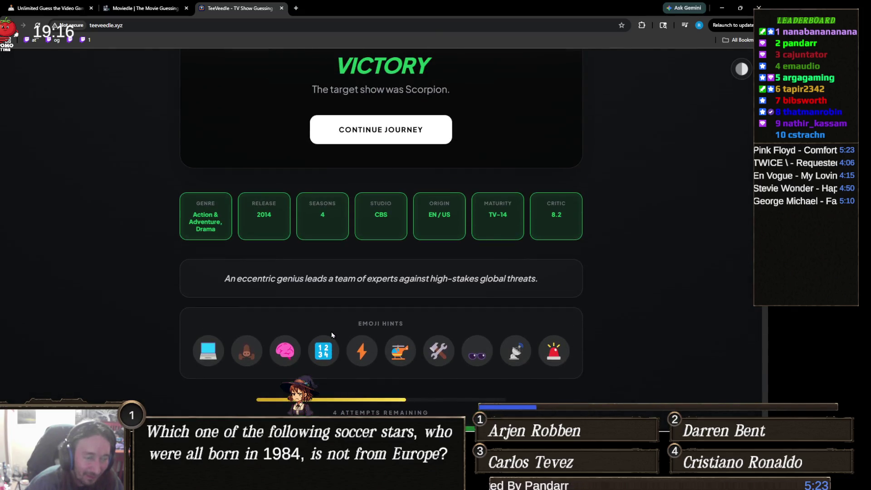
scroll(331, 333, down, 3)
scroll(389, 315, up, 8)
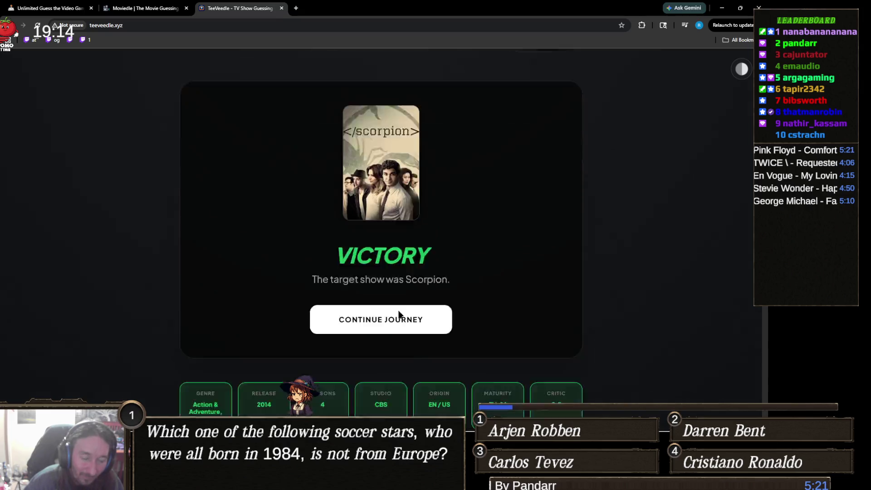
scroll(399, 314, down, 5)
scroll(190, 359, down, 2)
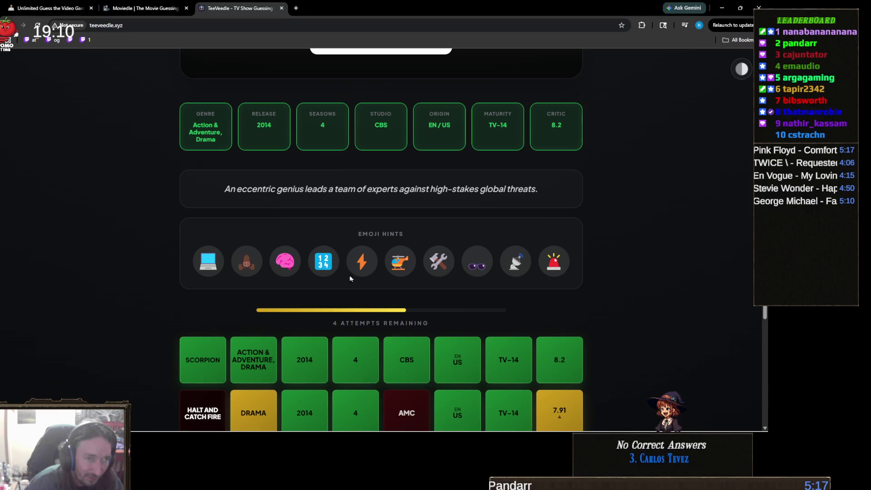
scroll(349, 287, up, 8)
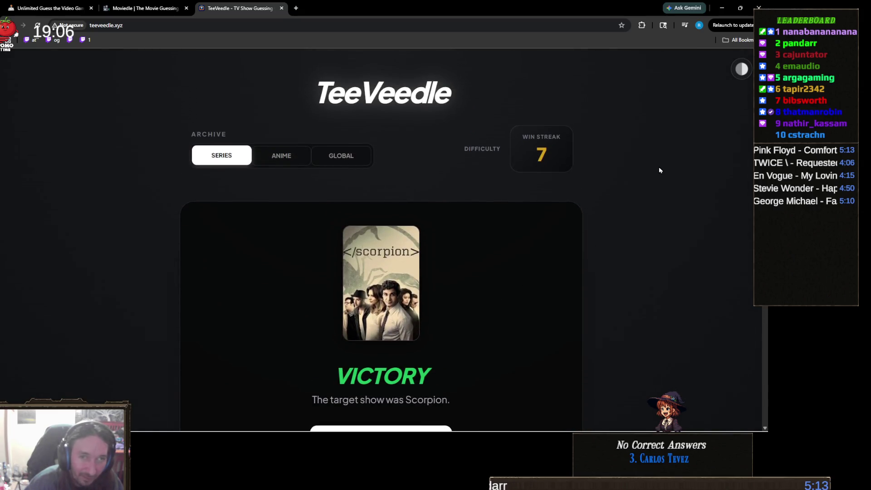
click(742, 70)
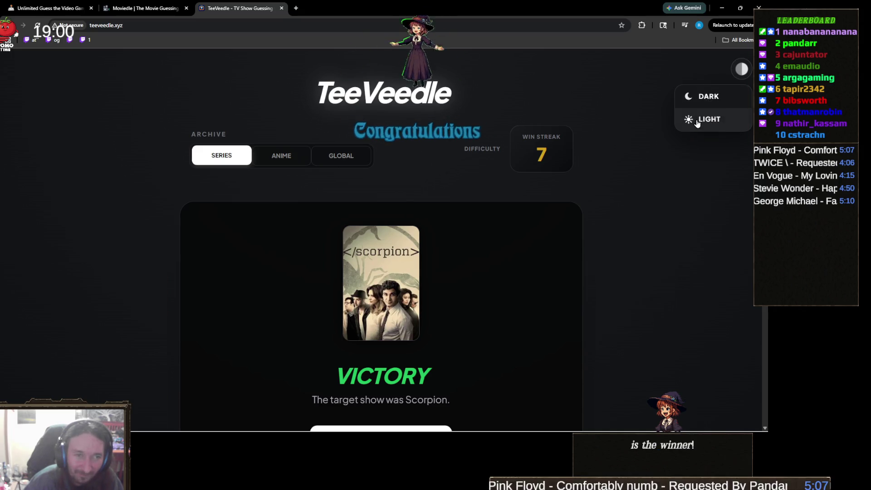
click(624, 220)
scroll(625, 220, down, 5)
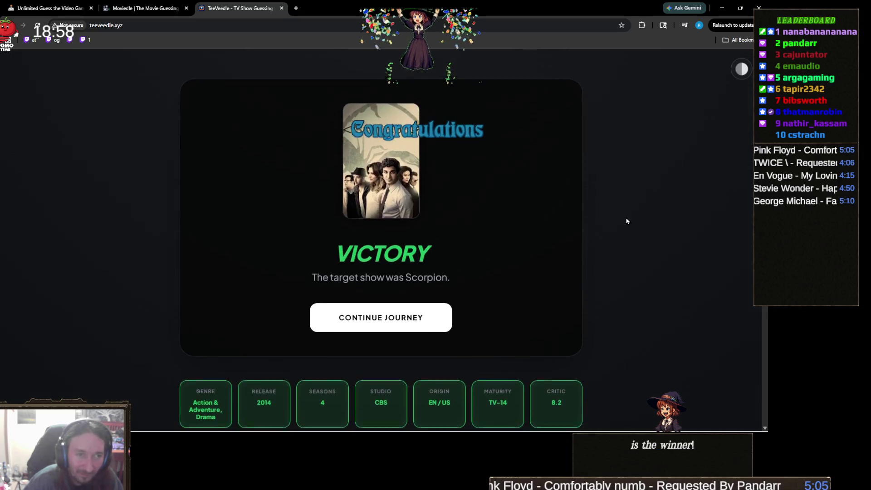
scroll(626, 221, down, 2)
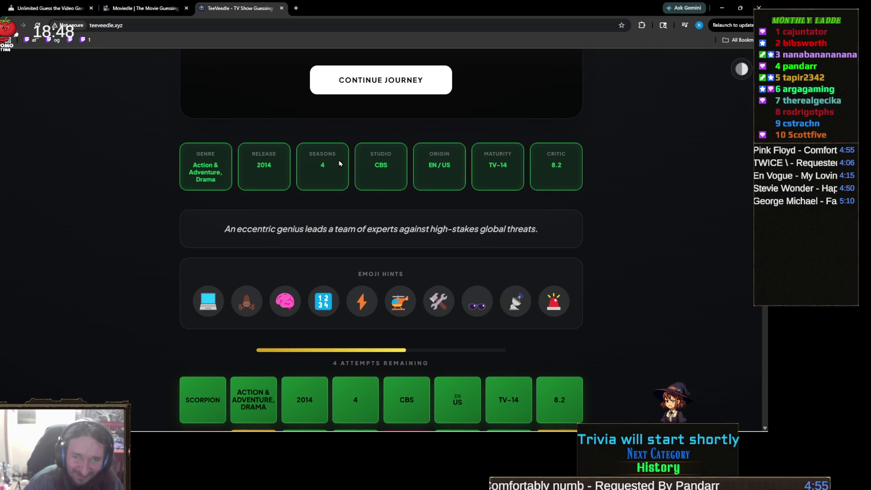
scroll(412, 208, up, 7)
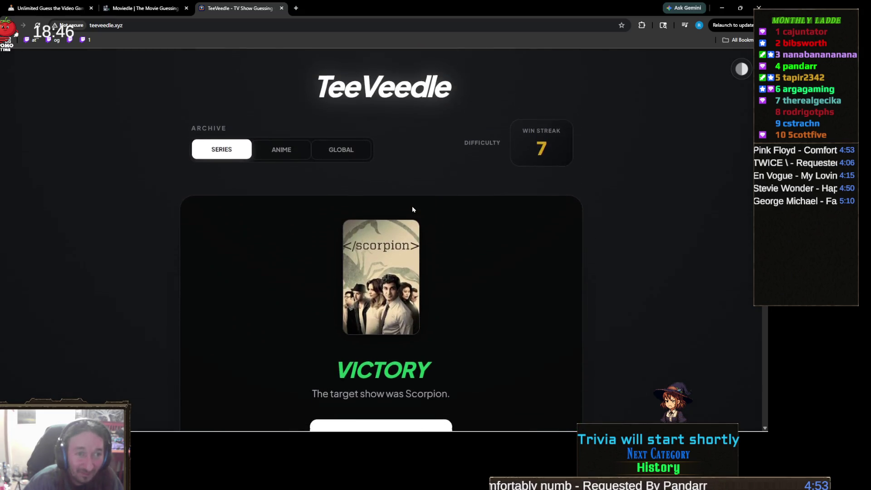
scroll(413, 209, down, 7)
scroll(413, 209, up, 7)
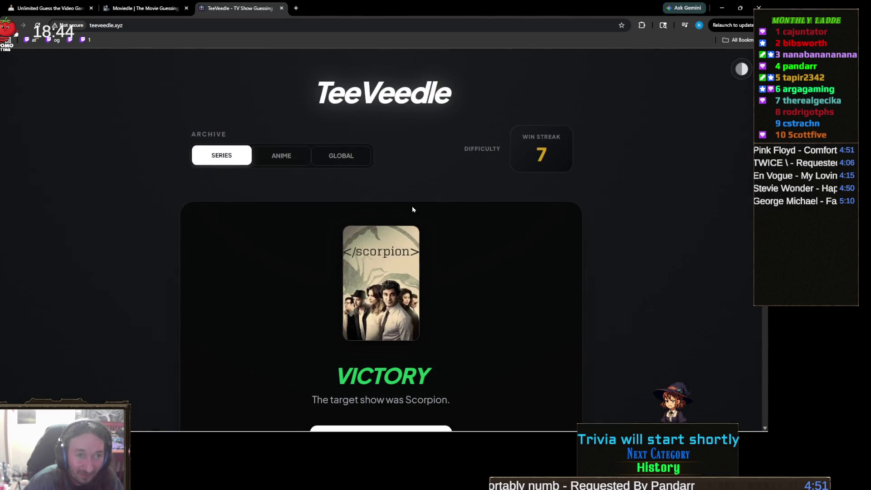
key(ctrl+minus)
key(ctrl+minus)
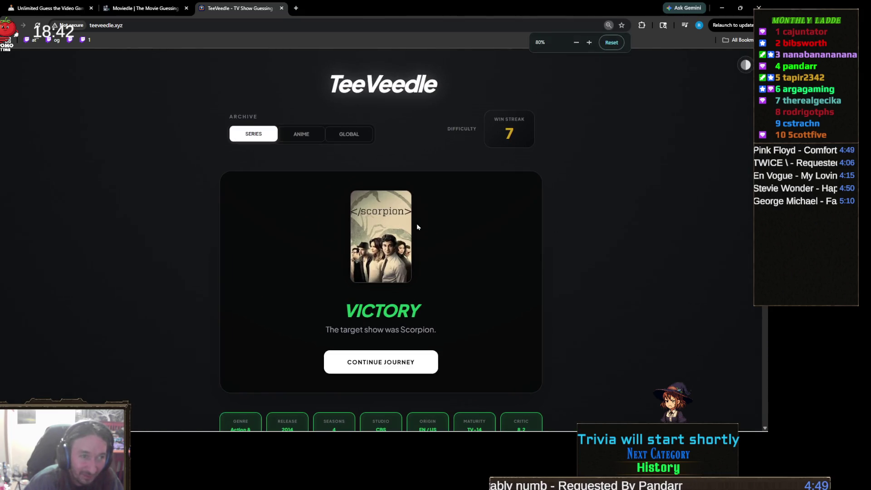
scroll(418, 227, down, 5)
scroll(419, 221, up, 4)
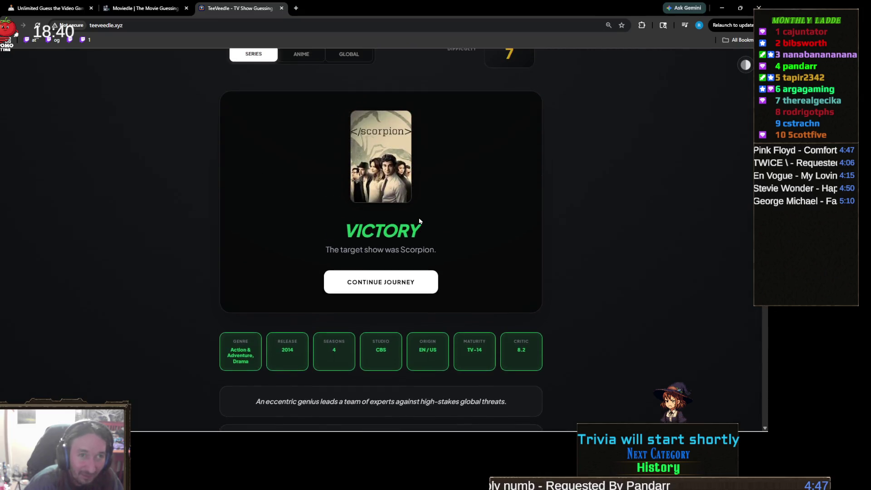
key(ctrl+0)
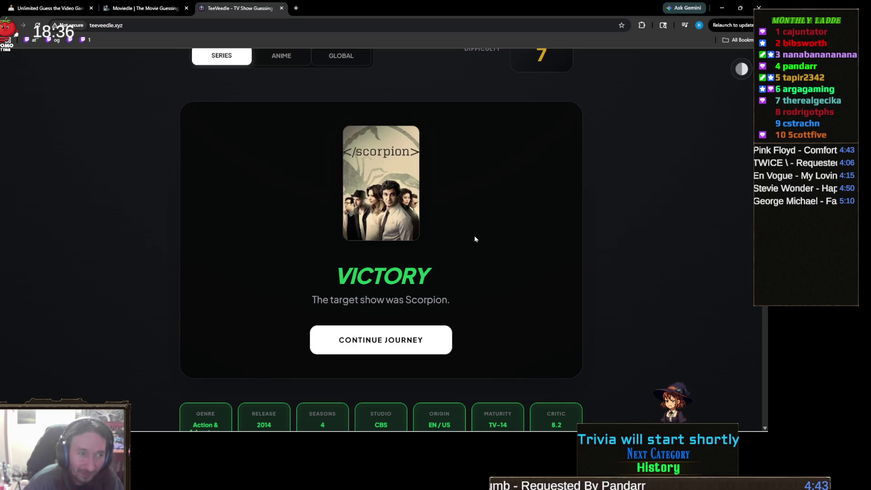
scroll(424, 241, down, 3)
- Start the next TV show puzzle and look over the red high-heel emoji hint
click(420, 232)
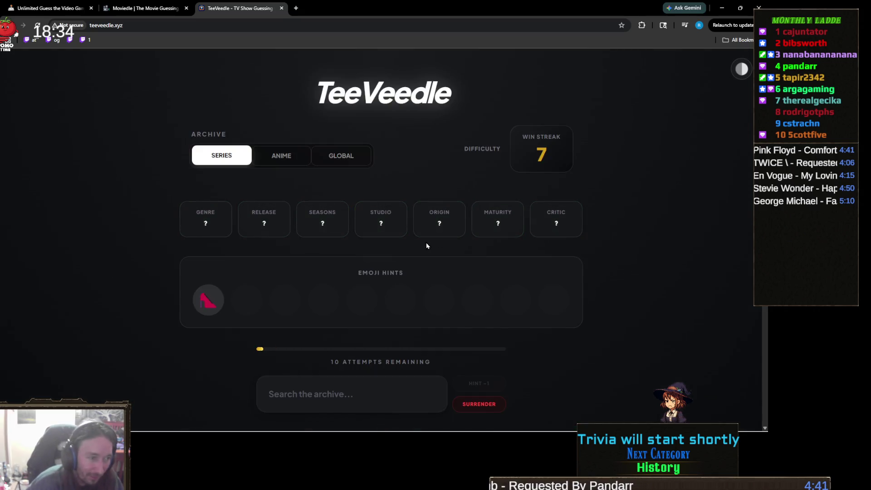
scroll(357, 235, down, 2)
drag(224, 225, 181, 233)
click(336, 249)
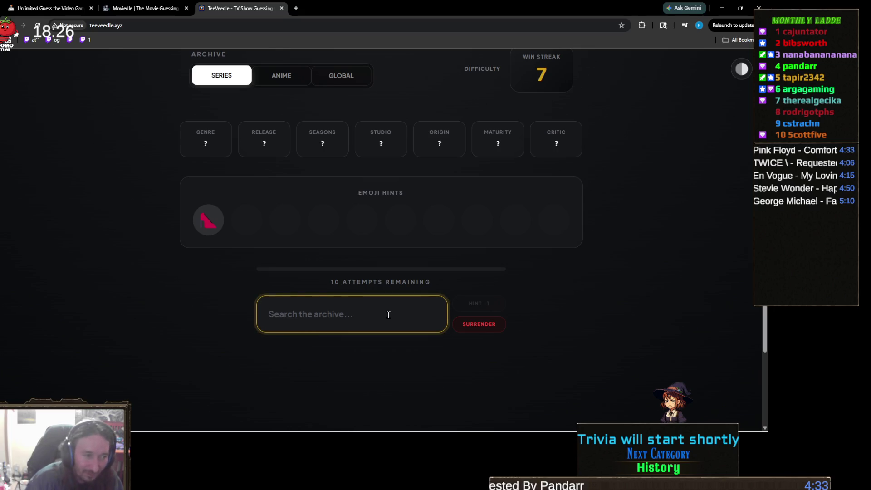
- Guess Keeping Up with the Kardashians, She-Hulk: Attorney at Law, and Sex and the City
text(kard)
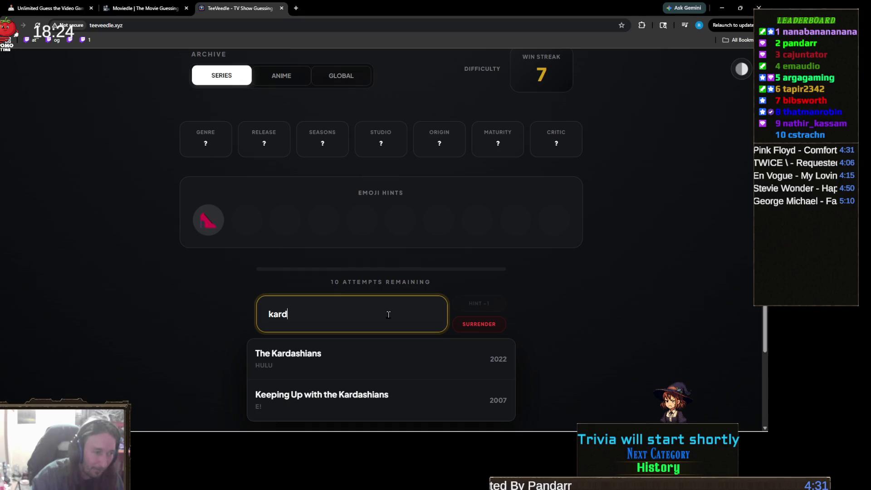
click(385, 402)
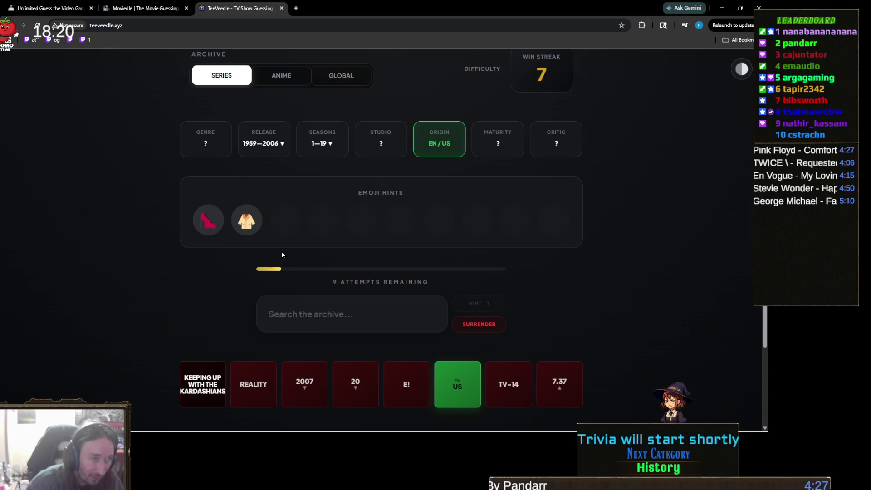
click(346, 316)
text(she)
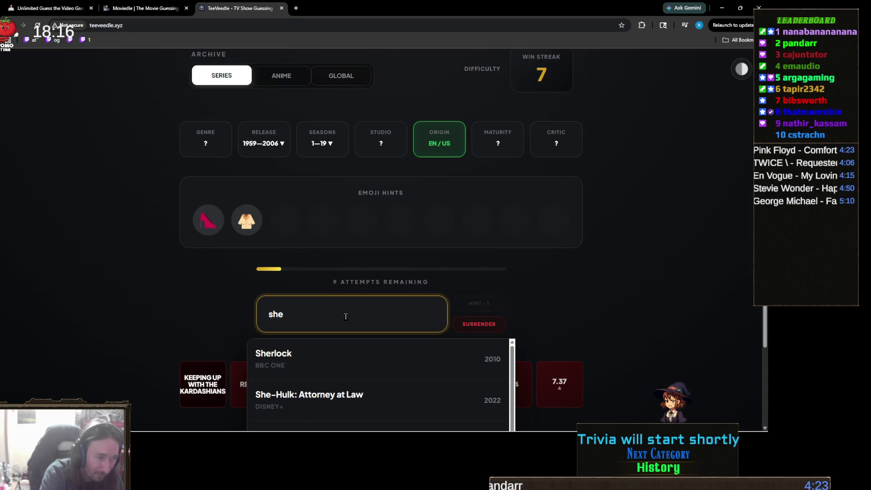
text(-h)
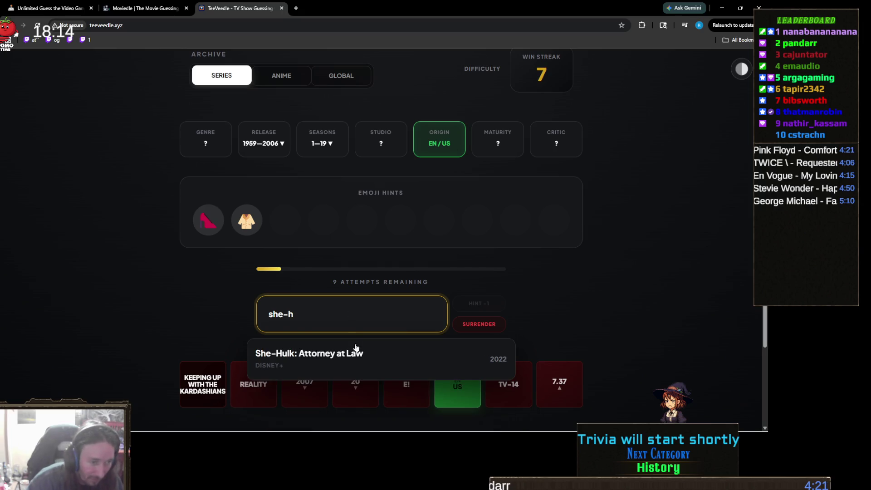
click(363, 359)
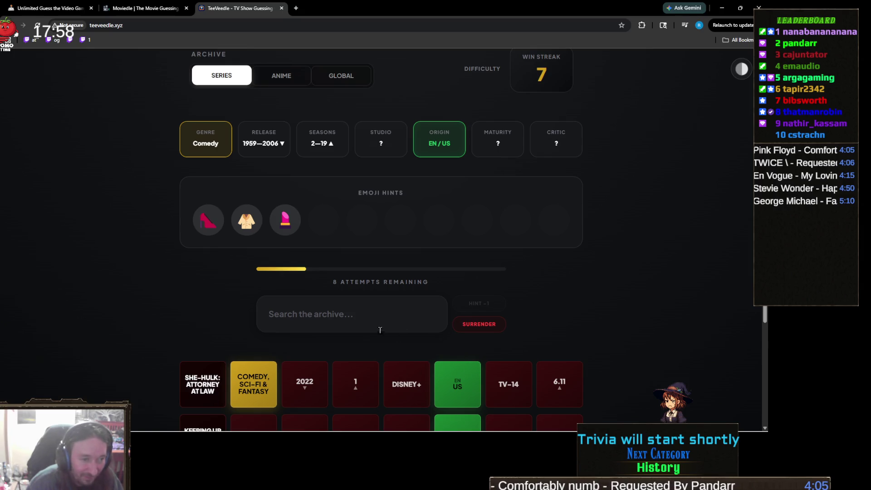
click(382, 331)
text(sex)
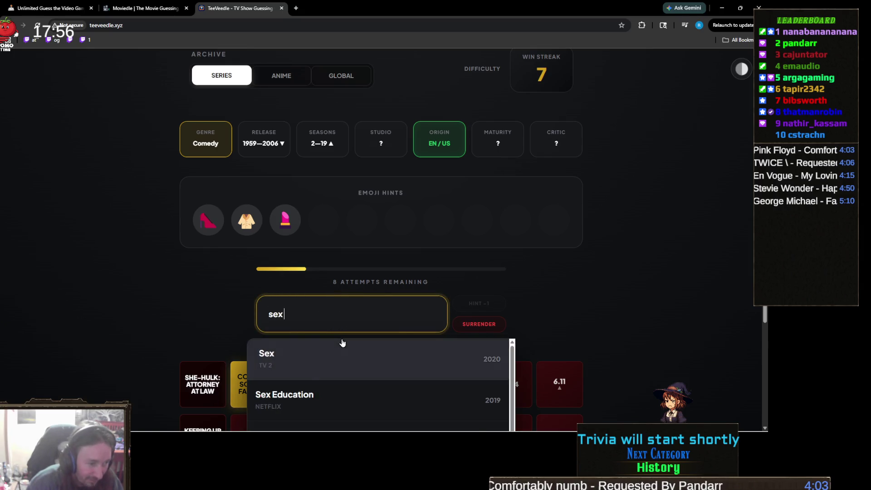
text( a)
click(336, 350)
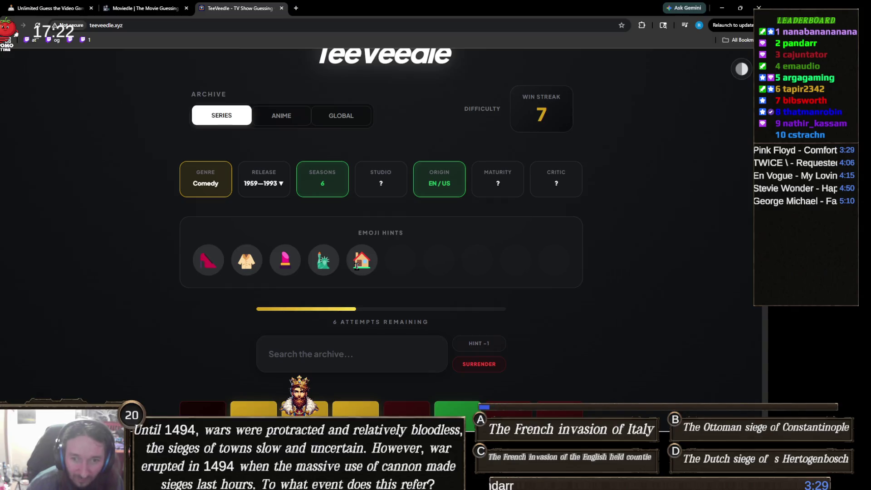
- Spend one attempt on the text hint, then guess The Nanny for the win
scroll(357, 266, down, 2)
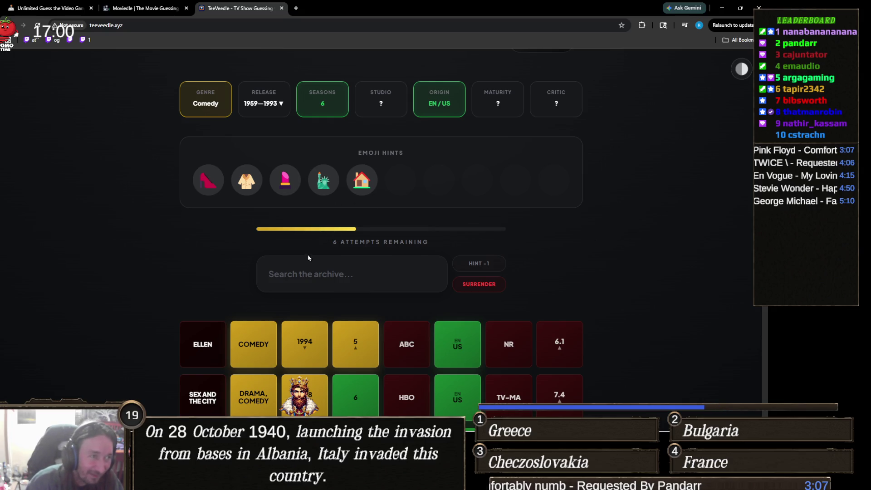
click(480, 263)
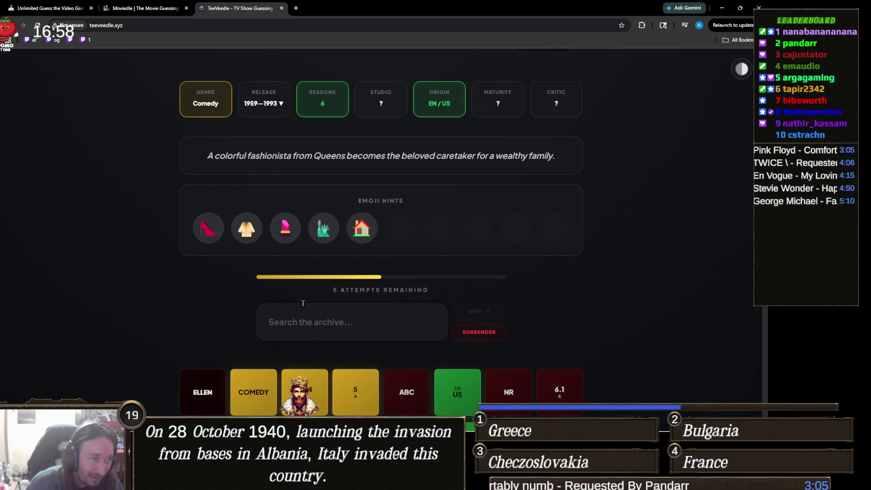
click(326, 309)
text(The Nann)
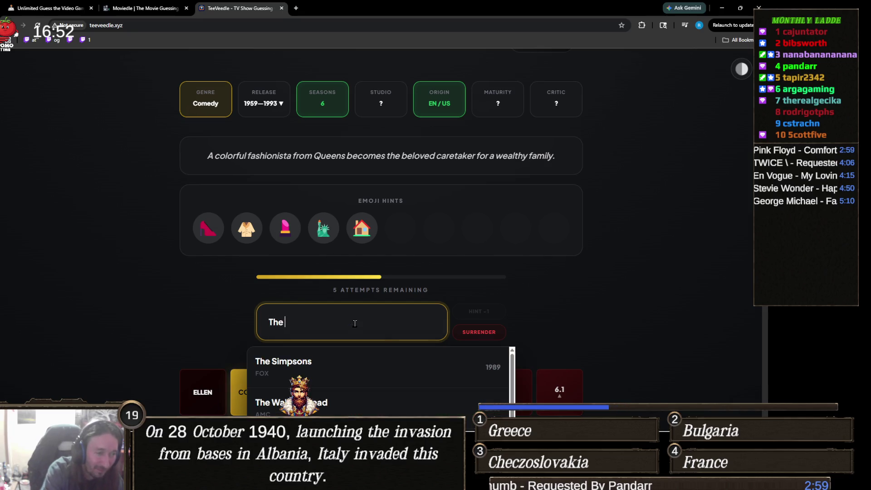
click(371, 360)
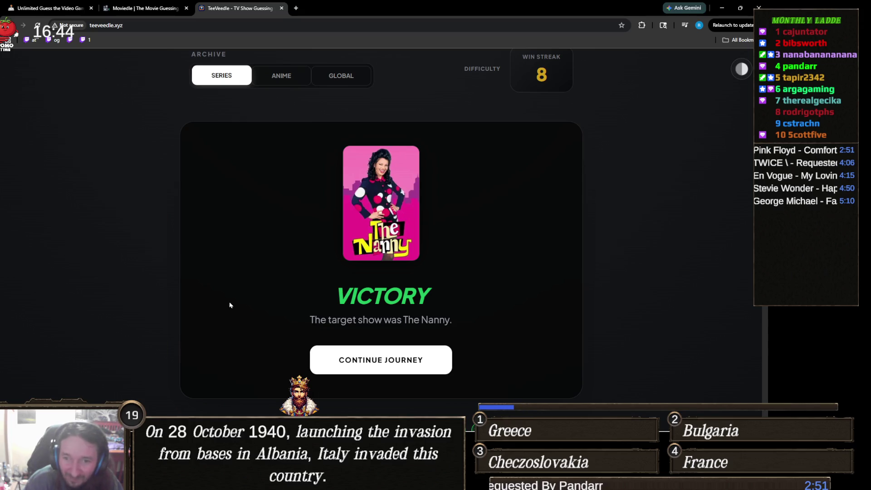
scroll(227, 313, down, 5)
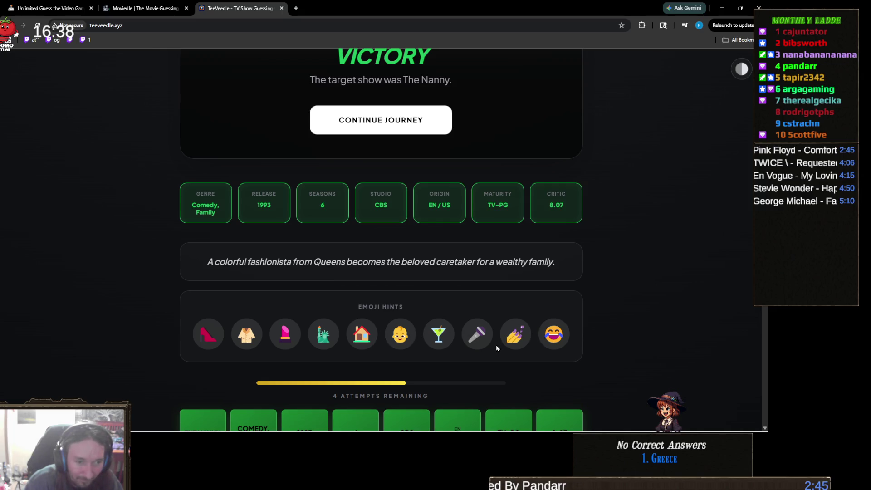
scroll(392, 323, up, 2)
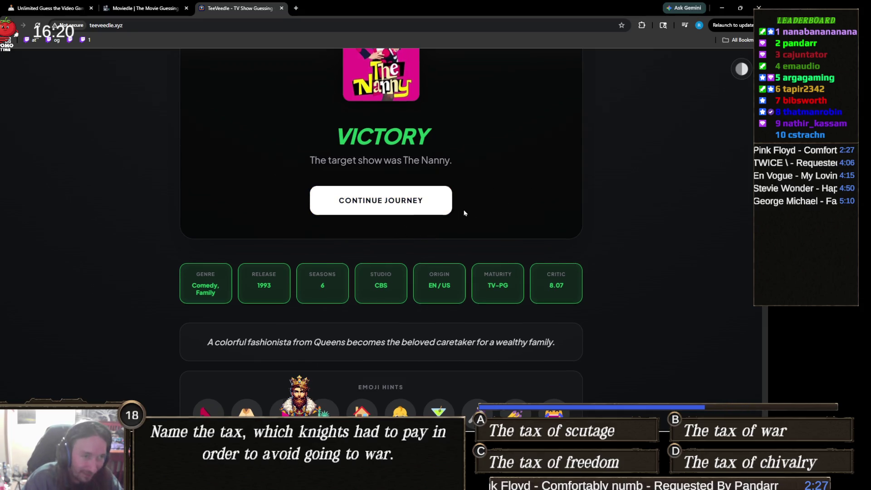
scroll(335, 274, up, 1)
click(376, 247)
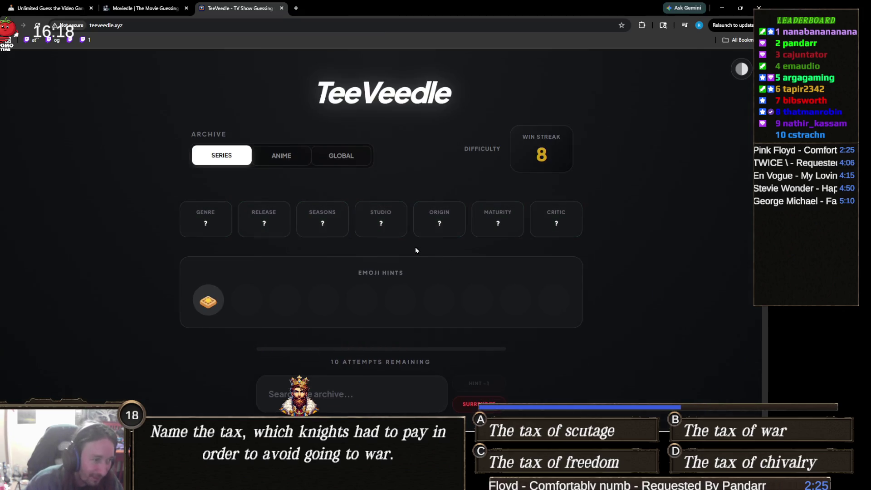
- Reset the page zoom to 100% and submit Stranger Things as a guess
scroll(409, 250, down, 2)
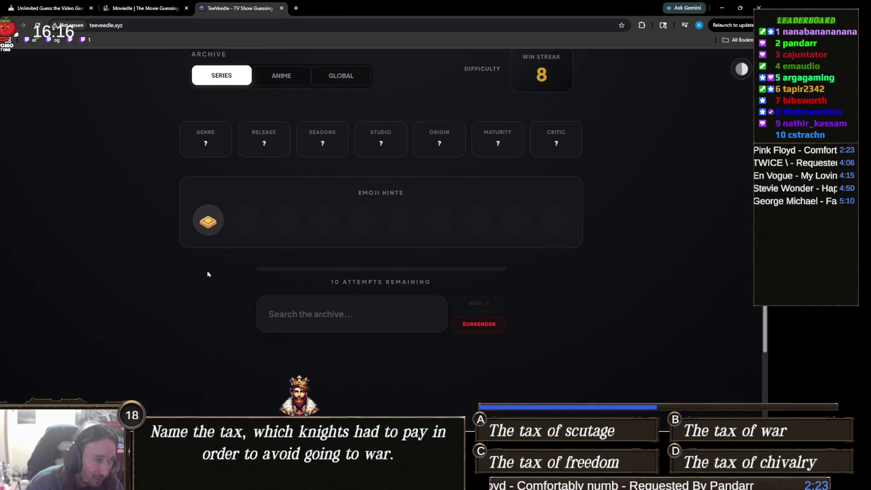
key(ctrl+plus)
key(ctrl+plus)
key(ctrl+plus)
scroll(217, 278, down, 2)
key(ctrl+minus)
key(ctrl+minus)
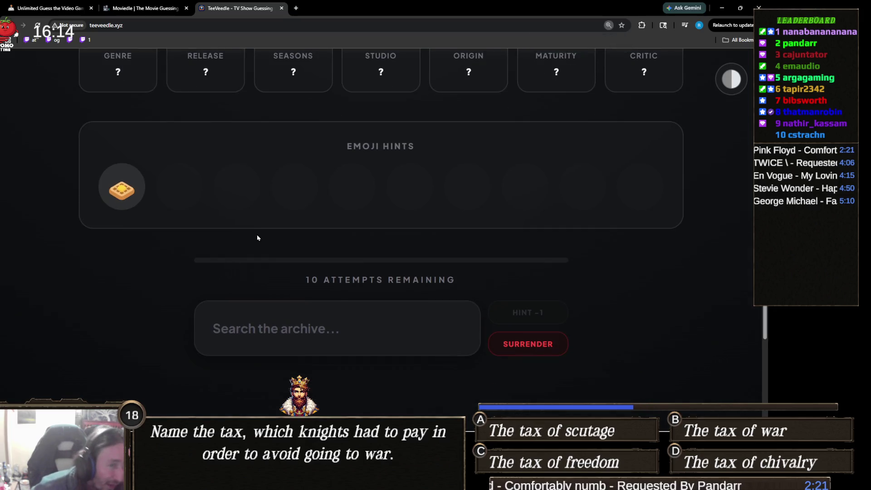
key(ctrl+minus)
click(355, 330)
scroll(373, 317, down, 1)
key(ctrl+0)
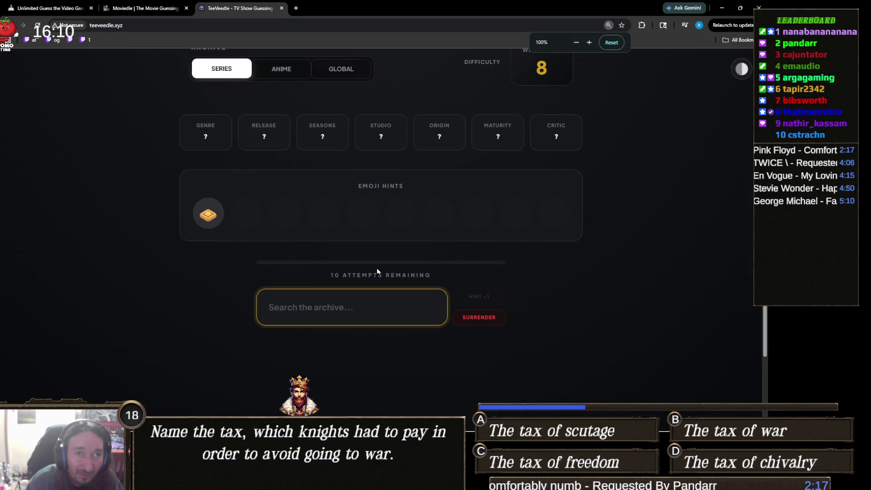
key(ctrl+plus)
key(ctrl+minus)
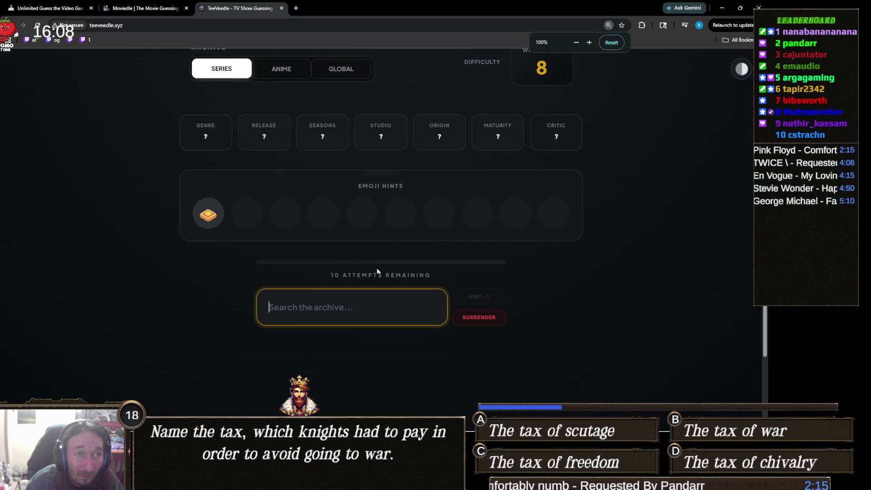
key(ctrl+plus)
key(ctrl+plus)
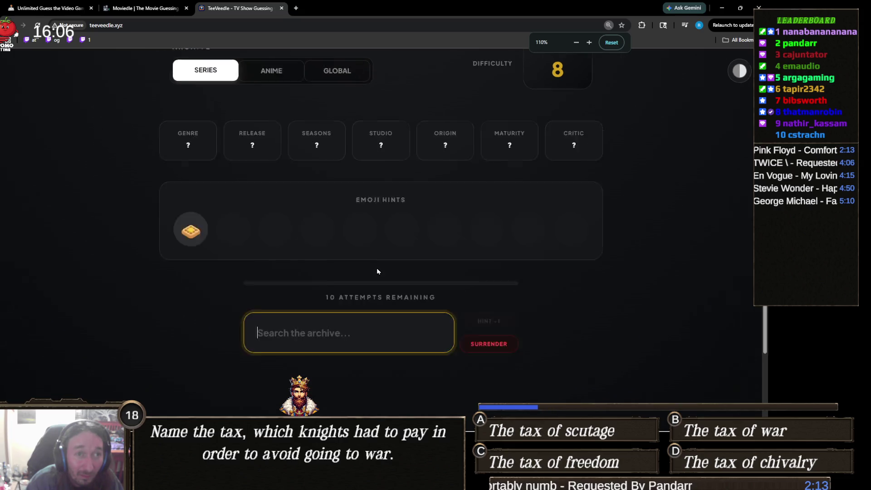
key(ctrl+0)
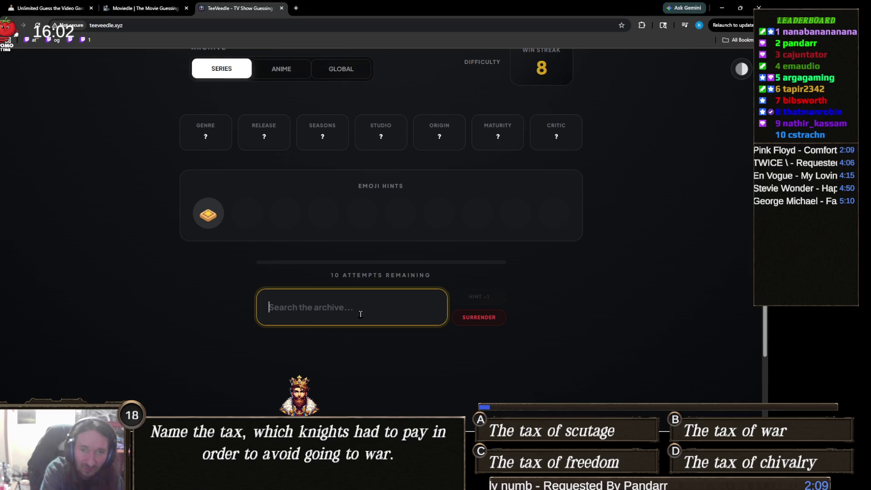
text(stranger)
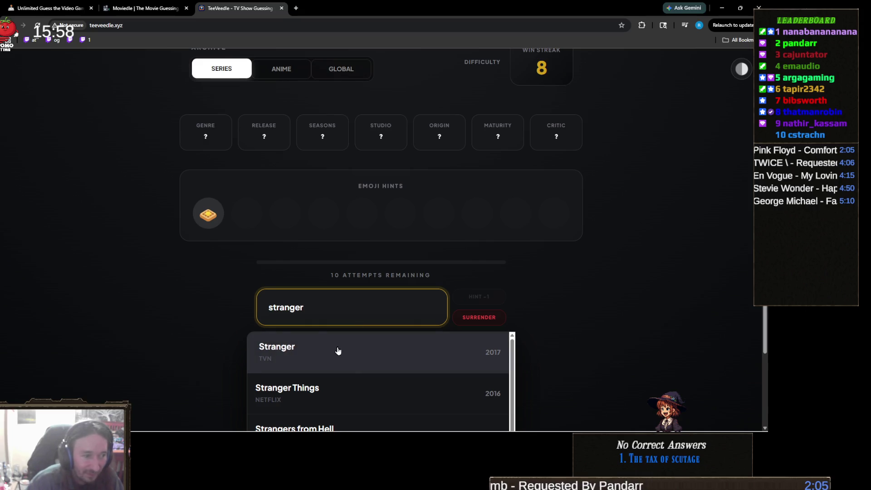
click(325, 392)
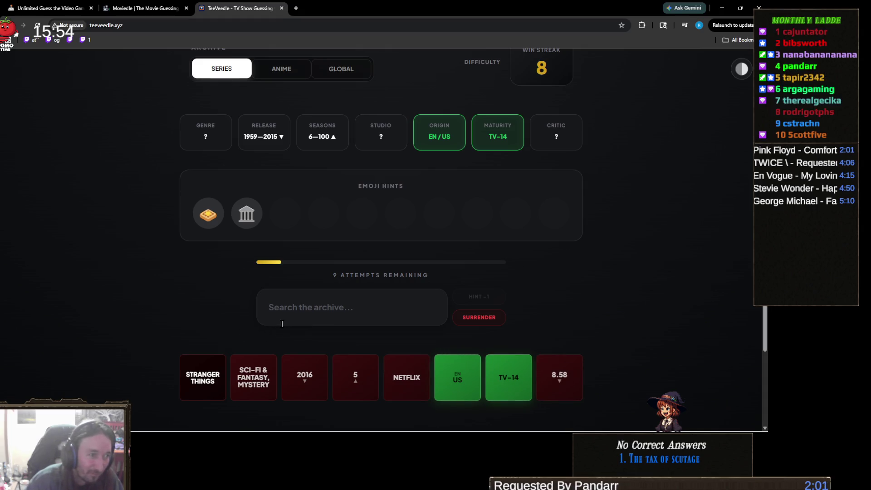
- Solve the puzzle with Parks and Recreation, then start the next puzzle
click(313, 308)
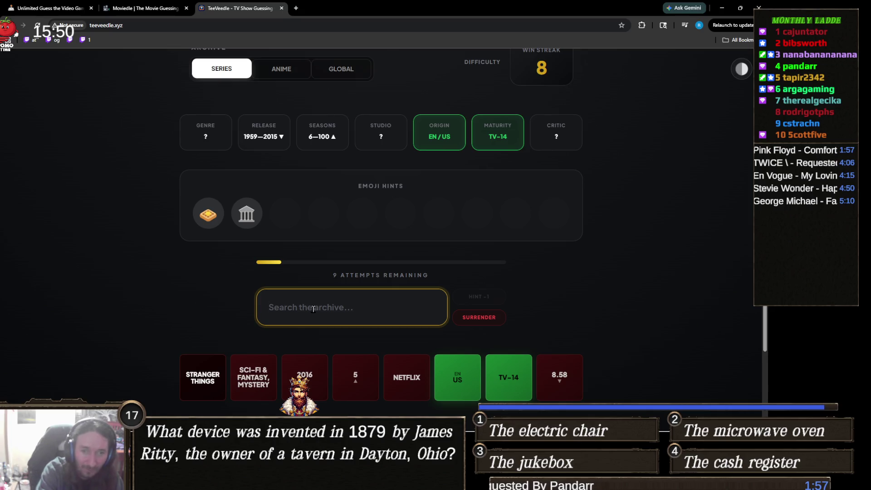
text(park)
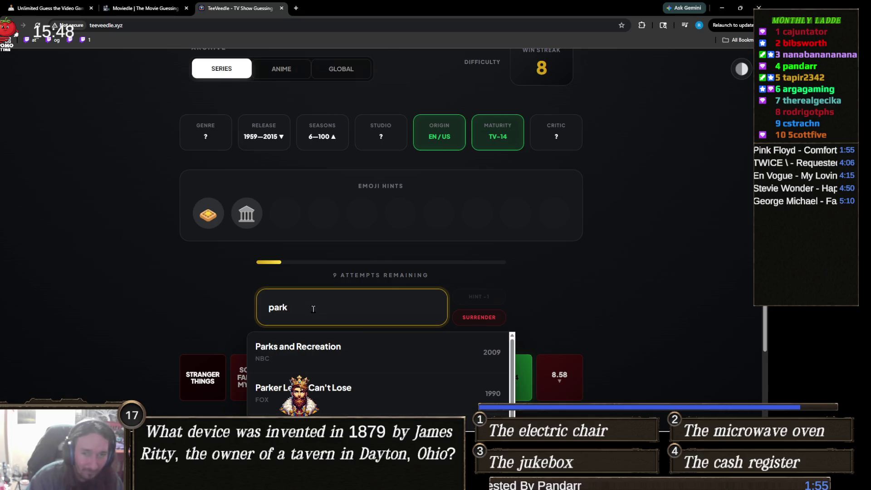
click(313, 347)
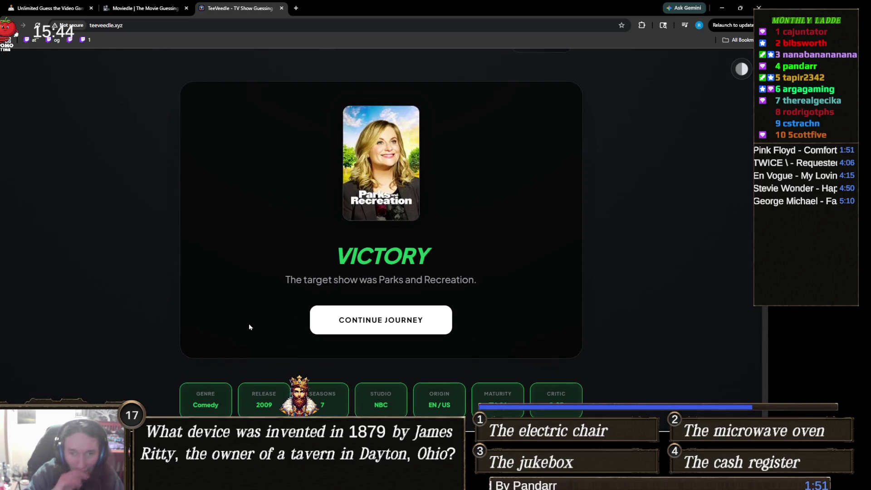
scroll(249, 324, down, 4)
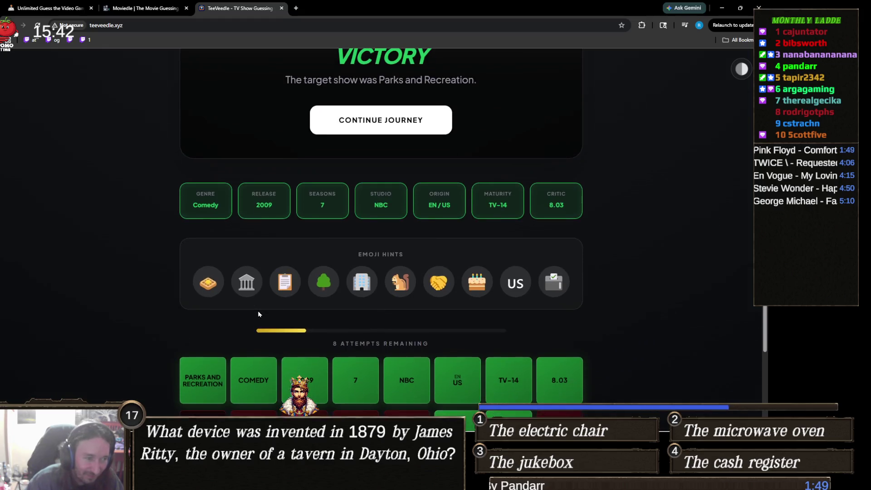
scroll(258, 313, up, 3)
scroll(258, 312, up, 1)
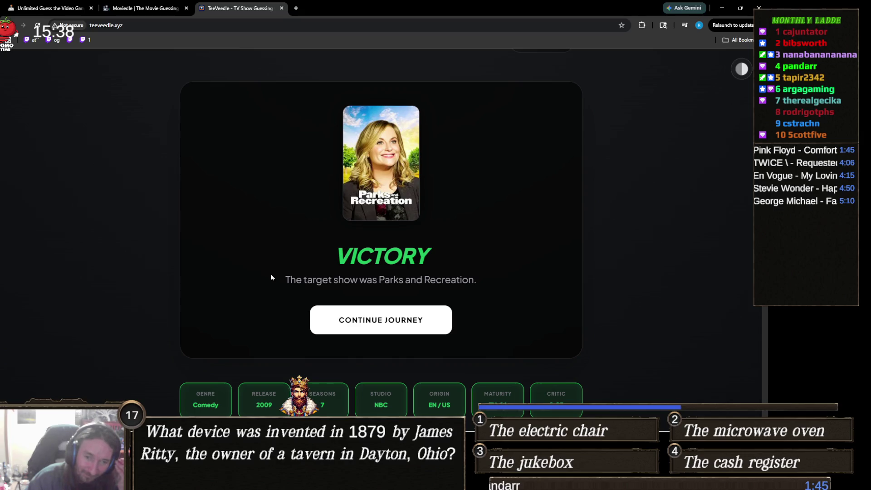
scroll(379, 293, down, 1)
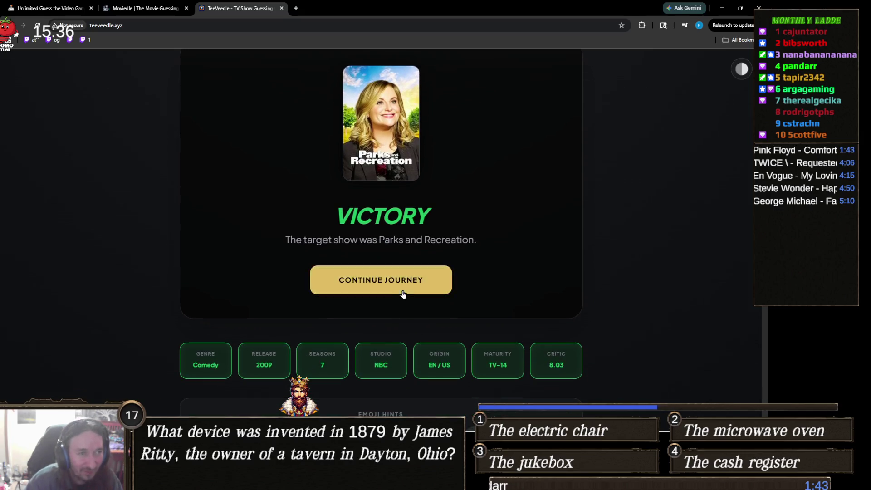
click(393, 294)
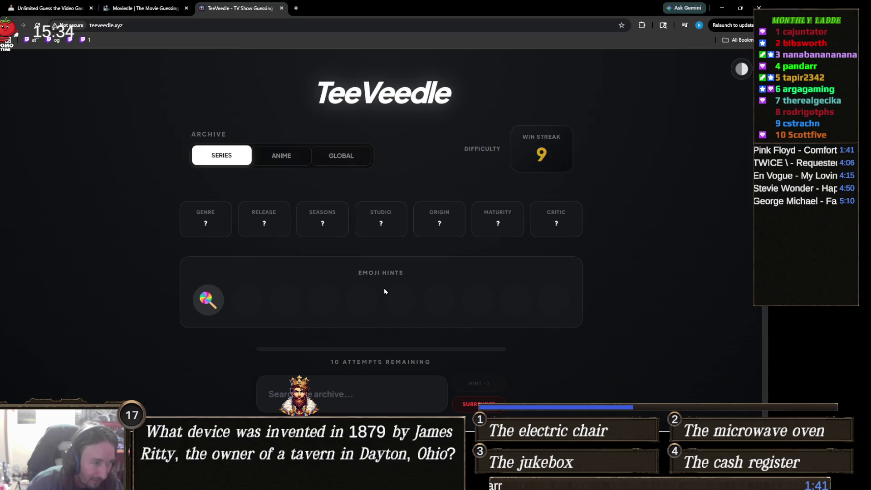
- Guess Ed, Edd n Eddy for a first-try win, then start a fresh puzzle
scroll(385, 291, down, 2)
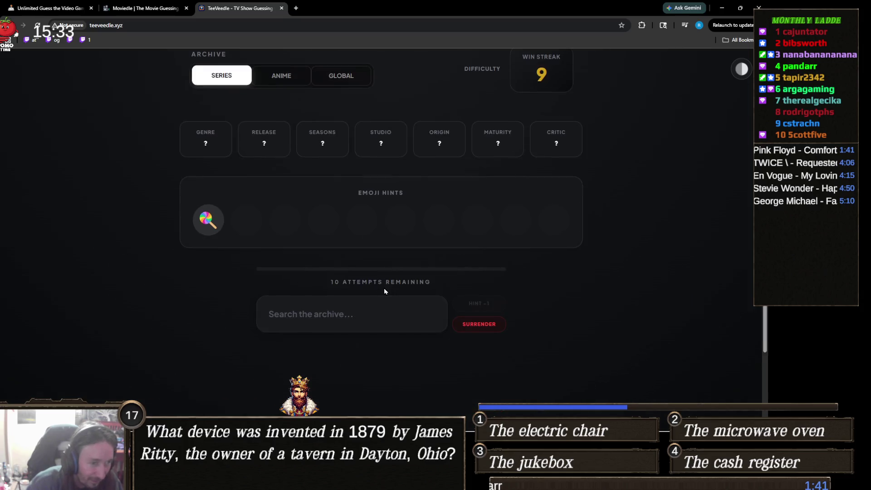
click(403, 304)
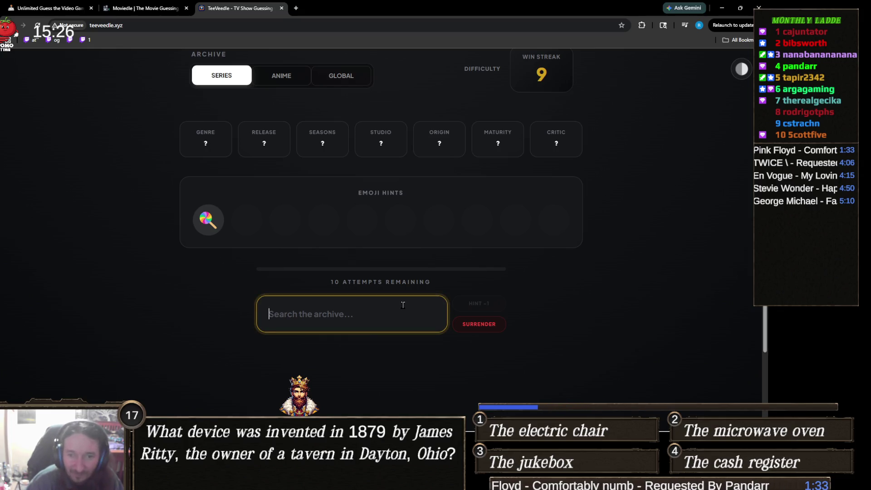
text(ed)
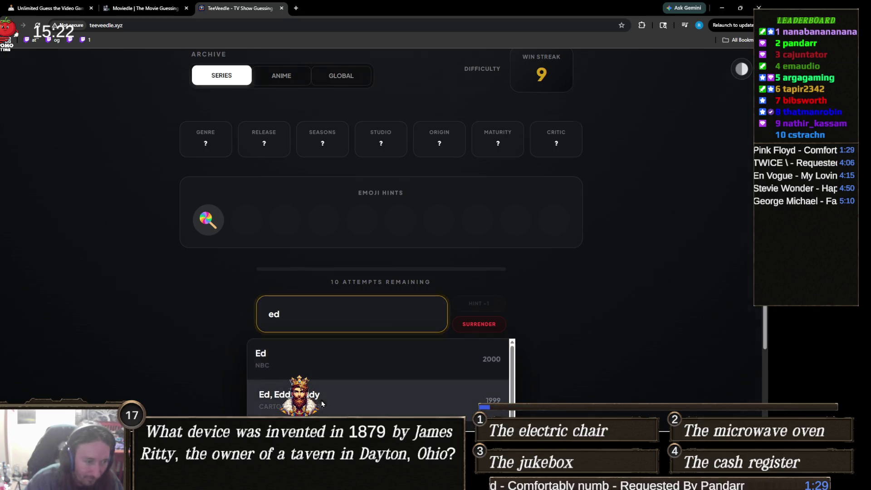
click(290, 395)
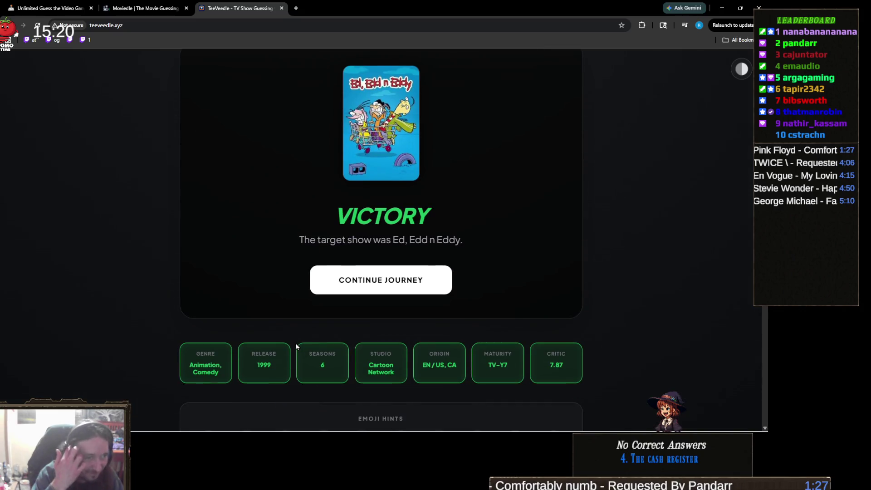
scroll(268, 292, down, 3)
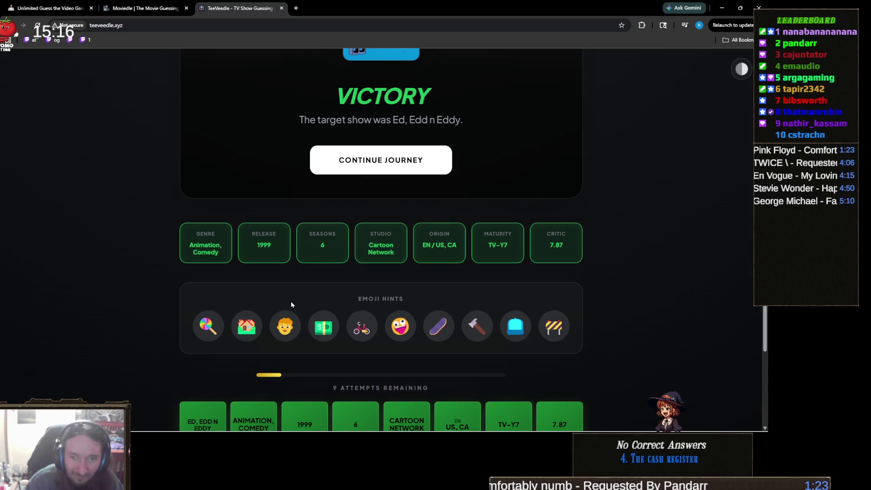
scroll(290, 303, up, 2)
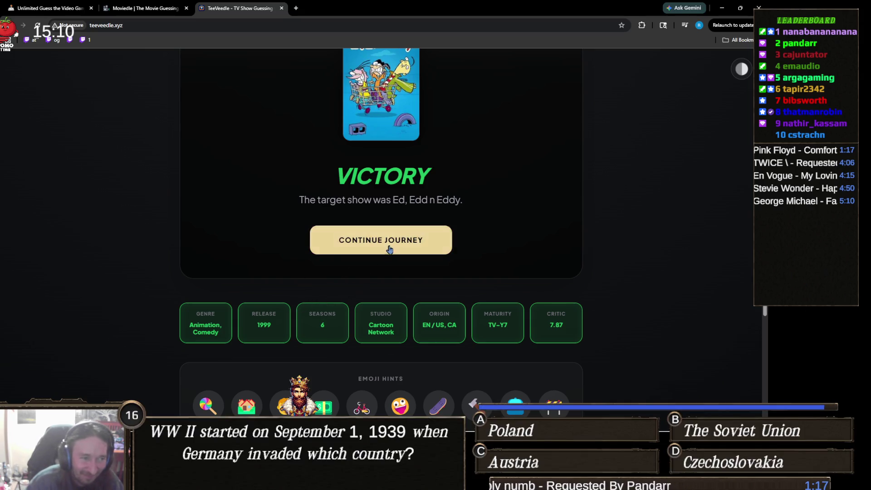
click(368, 247)
- Solve with Full House for a win streak of 11, then start the next puzzle
scroll(350, 269, down, 2)
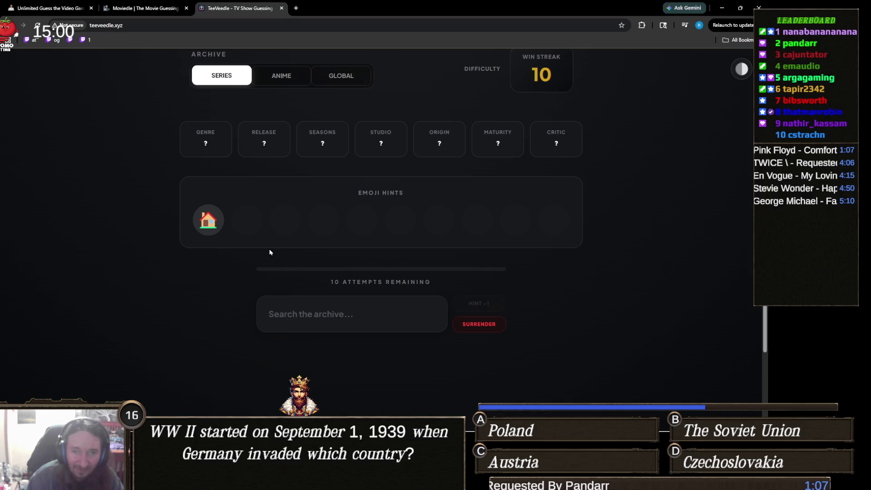
click(325, 315)
text(fu)
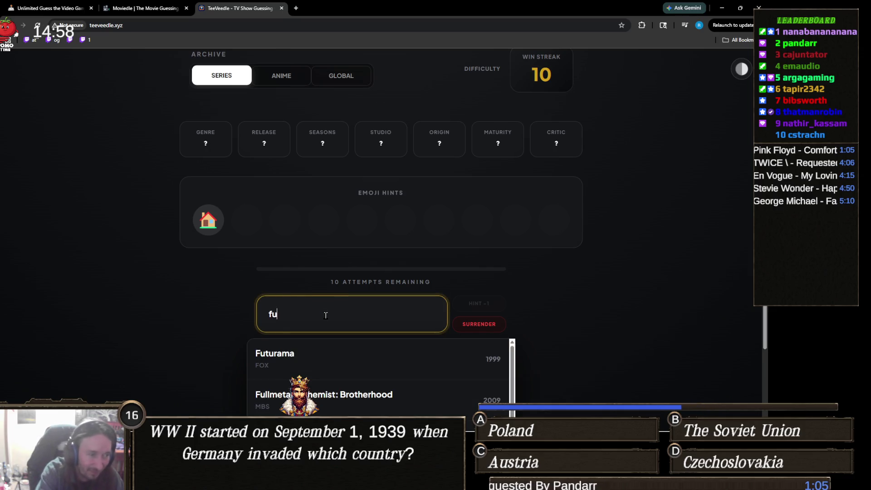
text(lll ho)
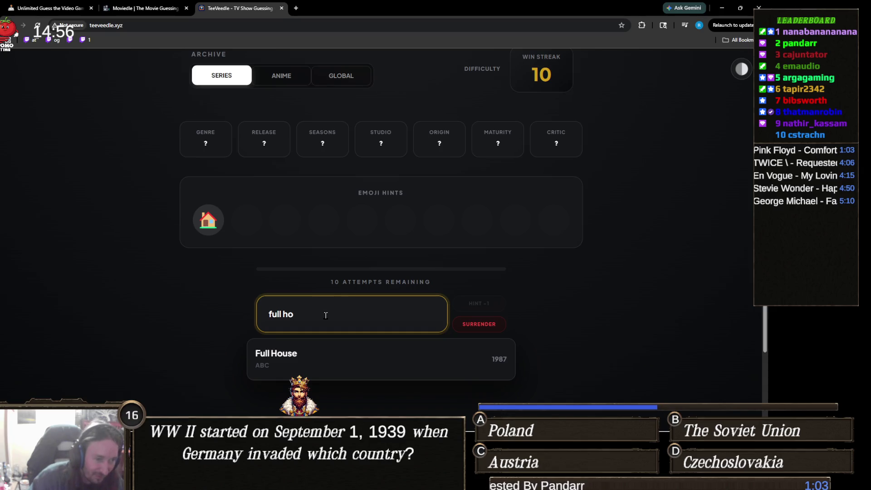
click(354, 360)
scroll(224, 330, down, 2)
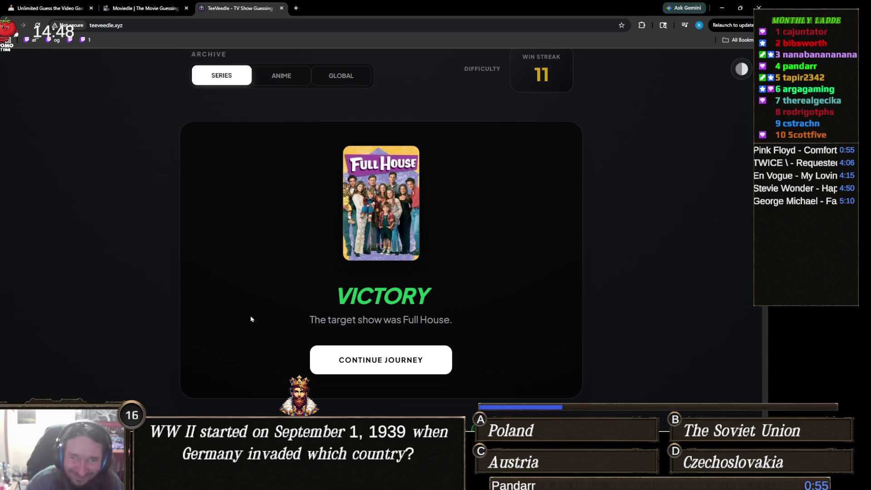
scroll(256, 311, down, 3)
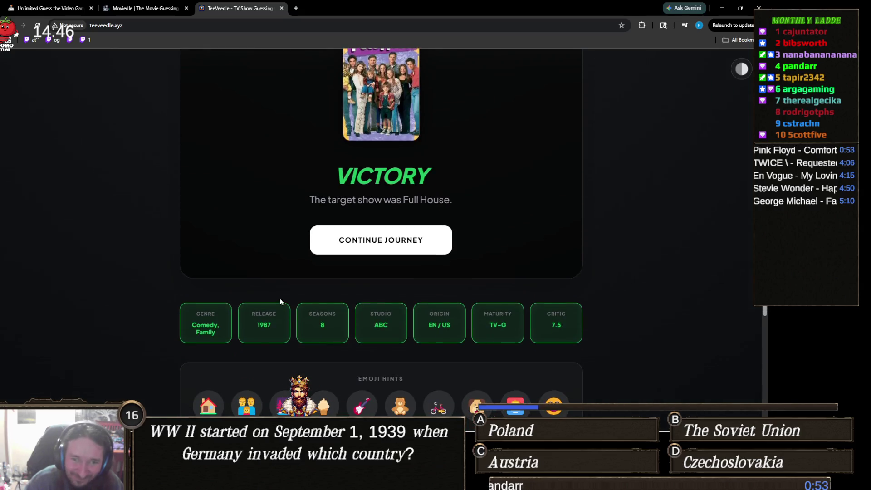
scroll(358, 284, up, 2)
scroll(412, 304, down, 2)
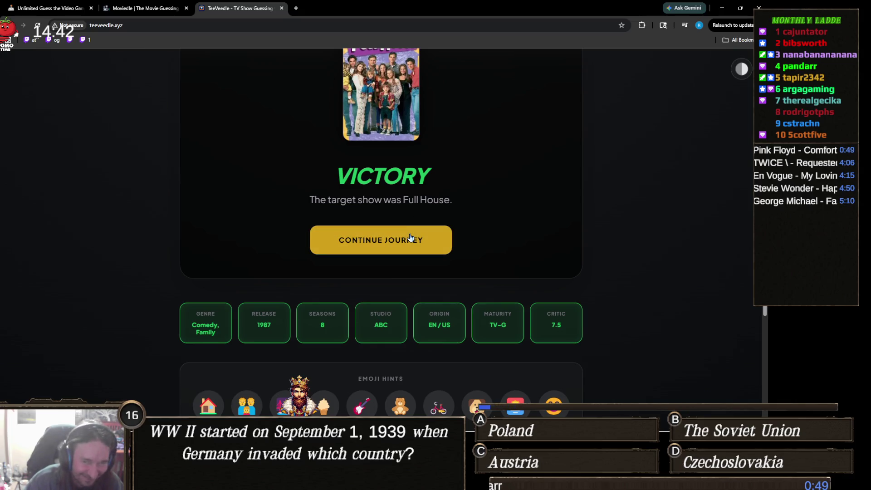
click(410, 236)
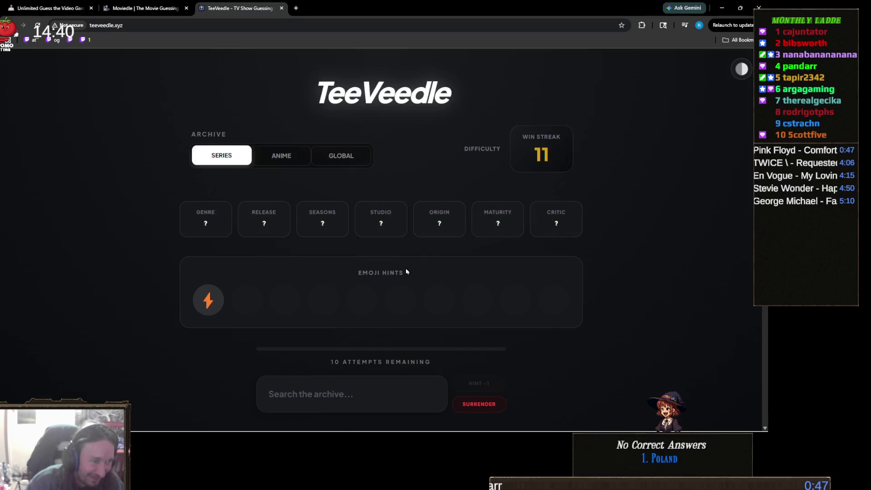
- Submit The Flash as the first guess, leaving 9 attempts
scroll(406, 290, down, 2)
scroll(395, 308, up, 2)
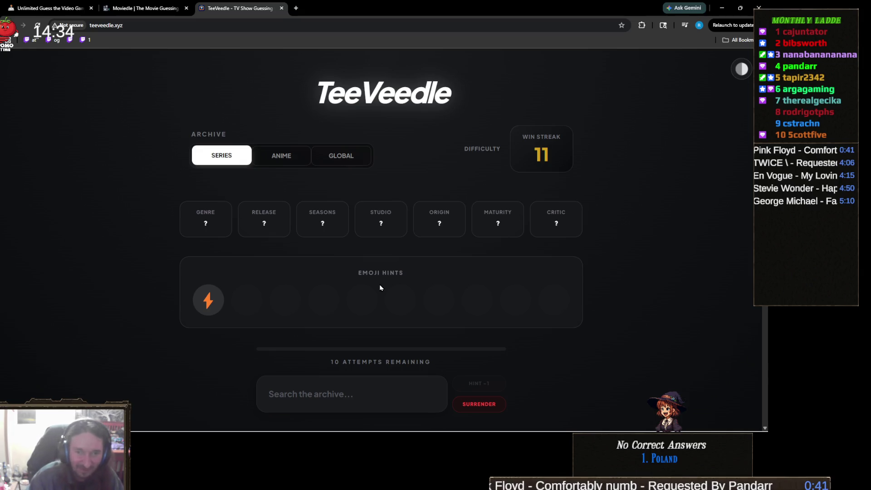
click(346, 396)
text(the flas)
scroll(327, 345, down, 3)
click(302, 305)
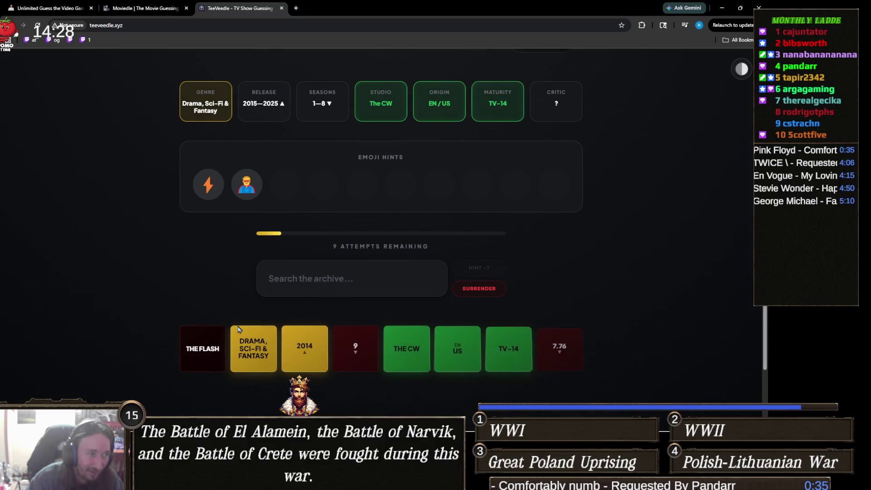
scroll(239, 330, up, 2)
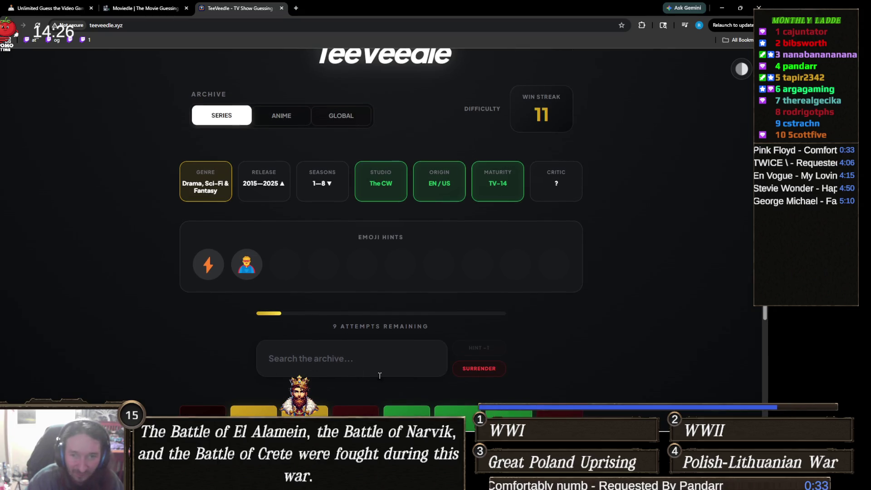
- Search 'legend' in the show box, then replace it with 'arrow'
click(392, 349)
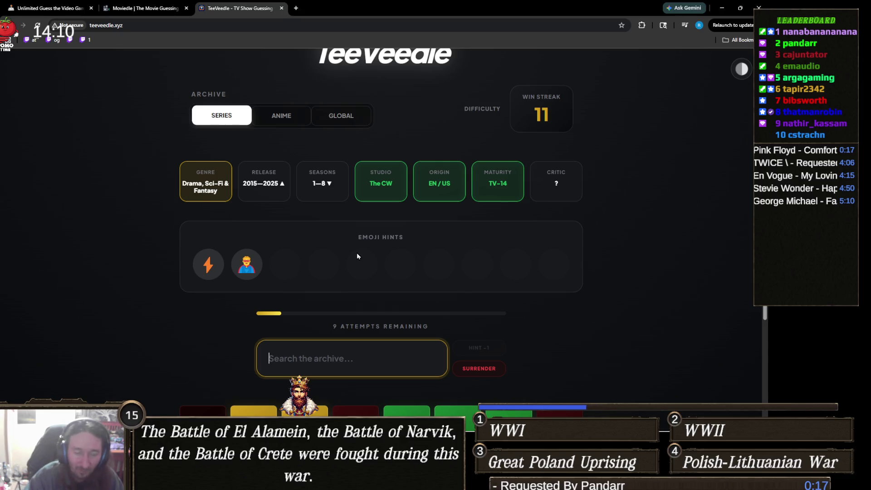
scroll(385, 247, down, 1)
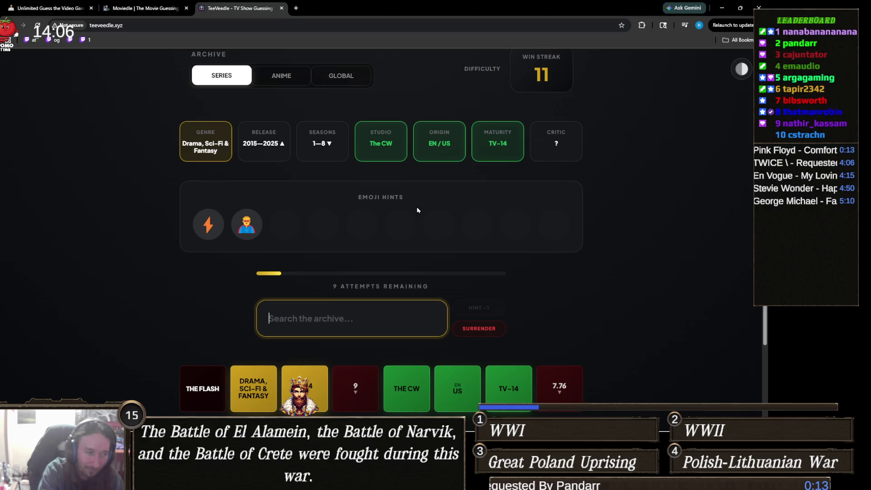
text(leh)
key(BackSpace)
text(g)
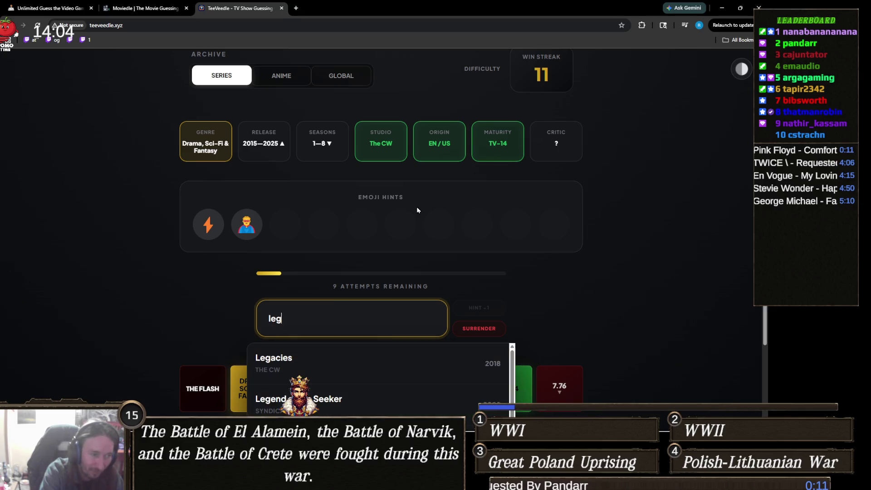
text(end)
key(ctrl+a)
text(arrow)
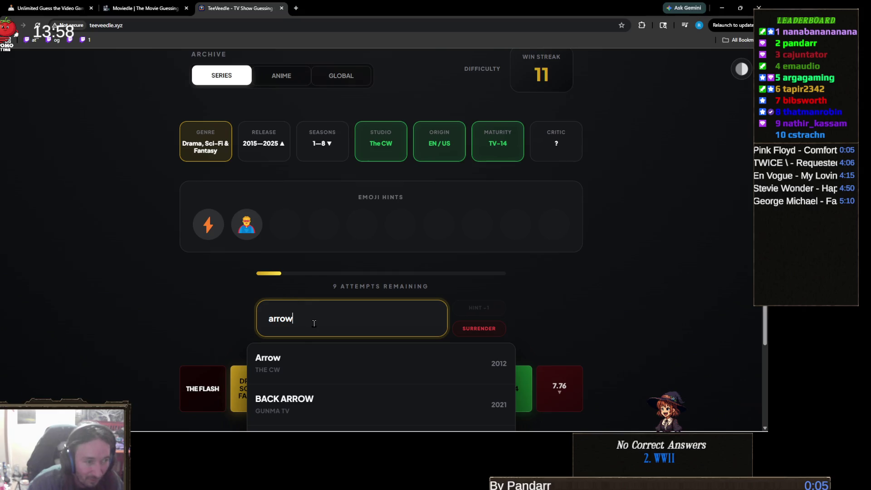
key(ctrl+a)
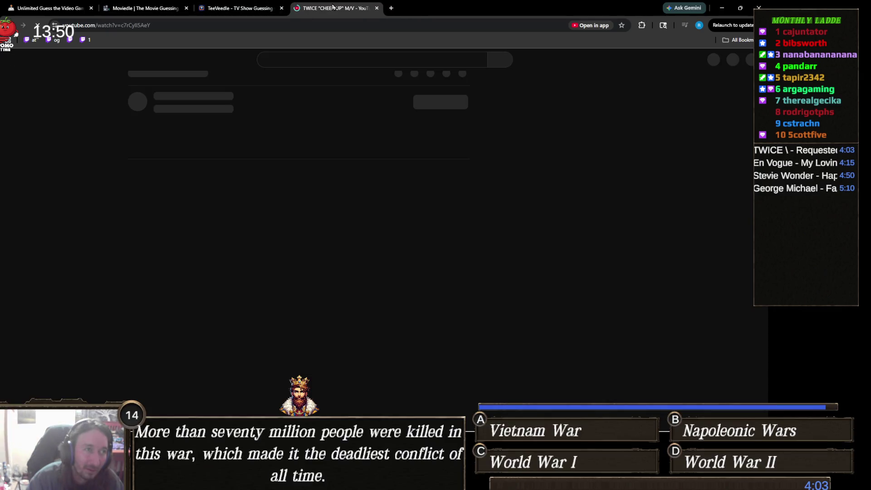
- Drag the YouTube tab out of the tab strip into its own Chrome window
mouse_move(336, 9)
mouse_down()
mouse_move(567, 9)
mouse_move(862, 137)
mouse_up()
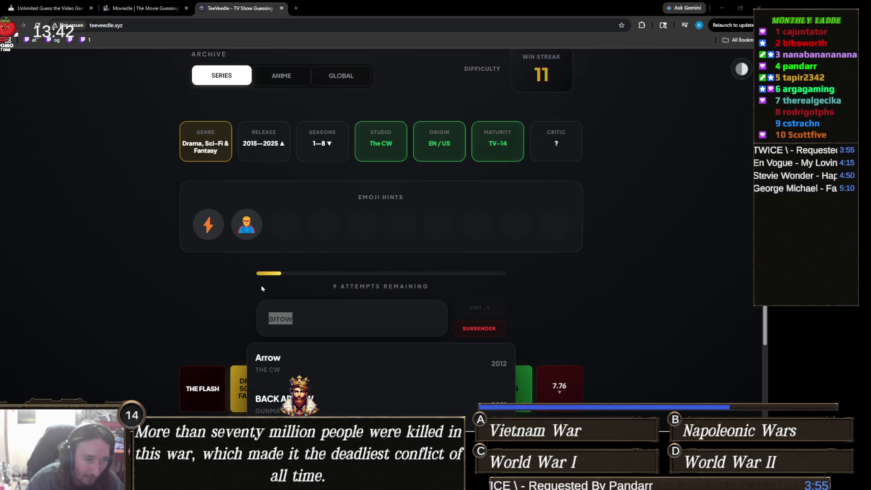
- Guess DC's Legends of Tomorrow, then solve with Black Lightning for a streak of 12
click(311, 324)
text(l)
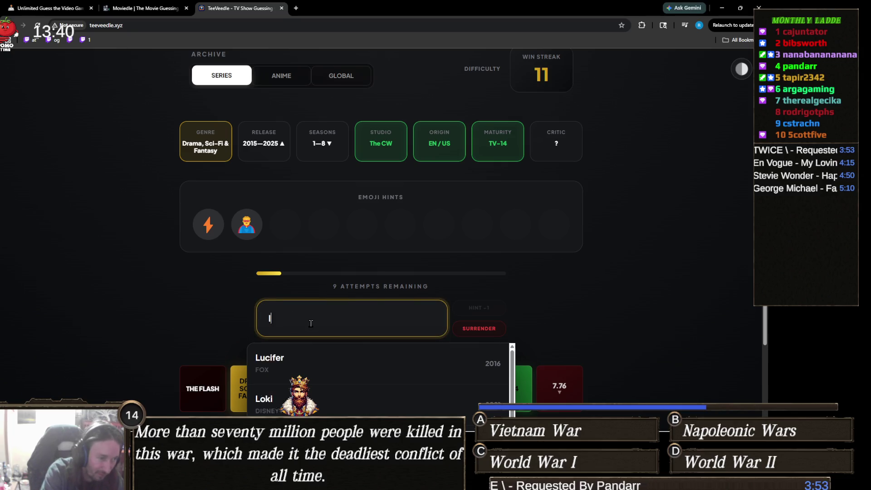
text(egends)
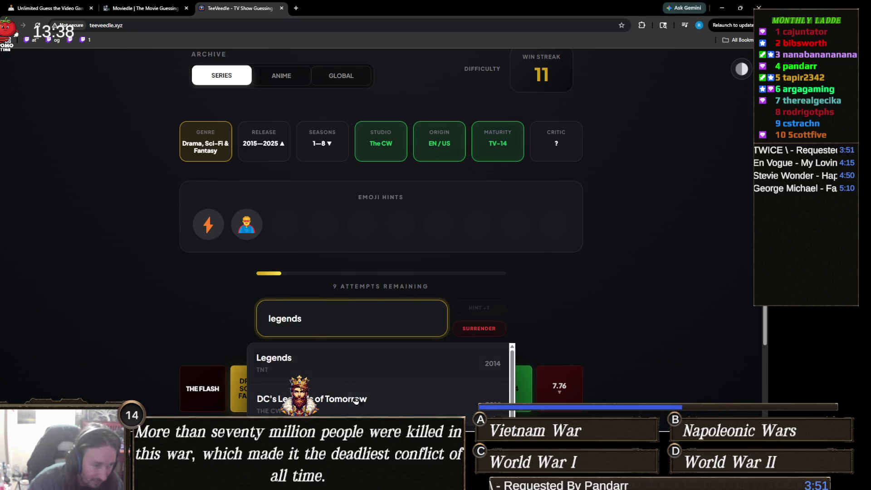
click(369, 414)
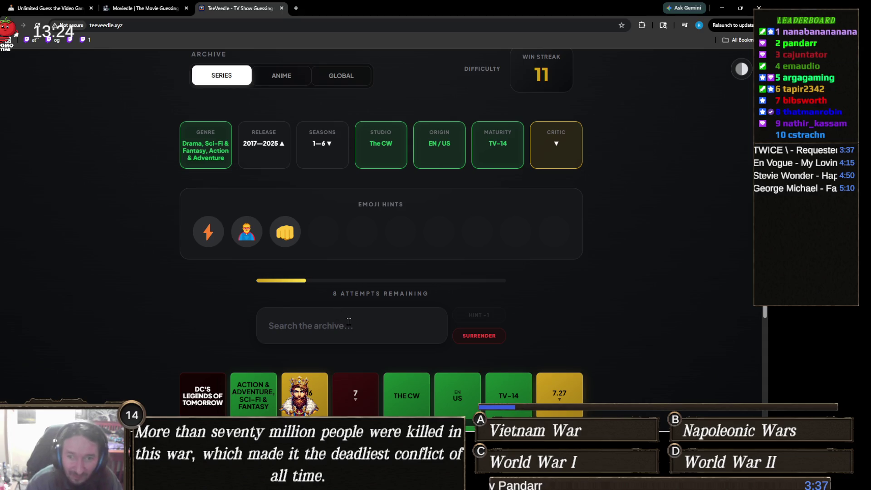
click(402, 328)
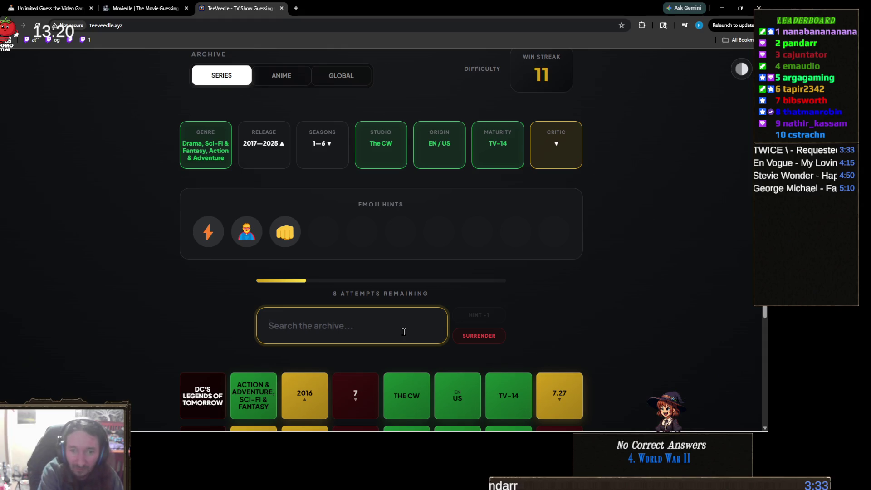
text(black li)
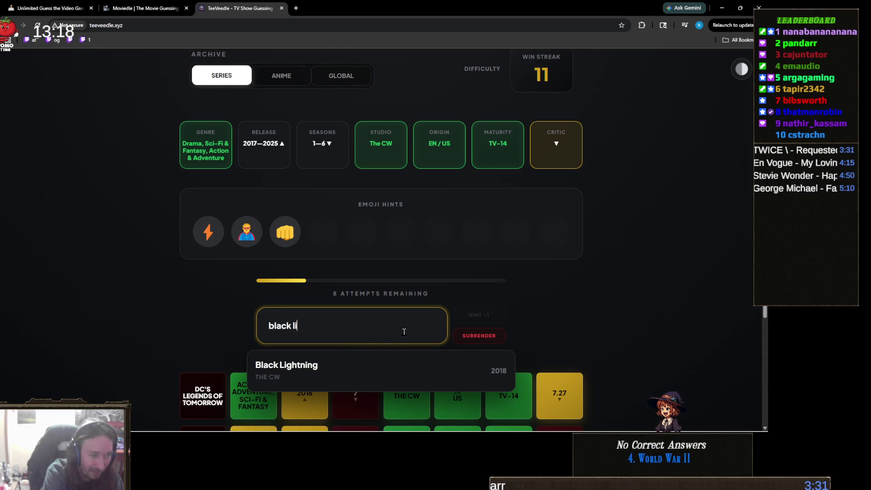
click(418, 378)
- Review the Victory screen's night-city and family emoji hints, then continue to the next puzzle
scroll(440, 335, down, 1)
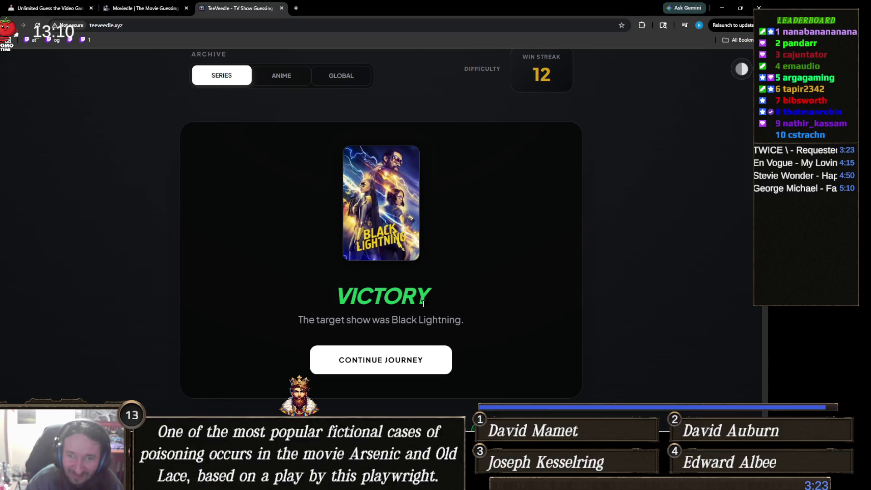
scroll(430, 285, down, 5)
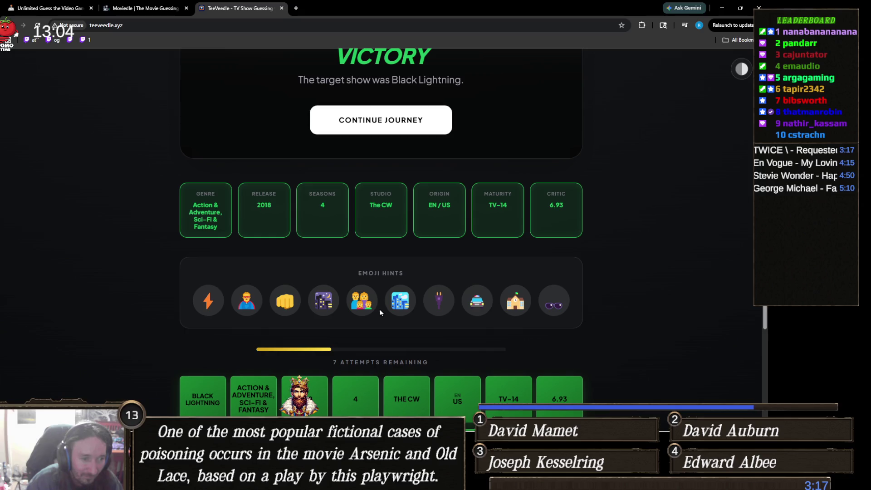
double_click(360, 300)
click(384, 290)
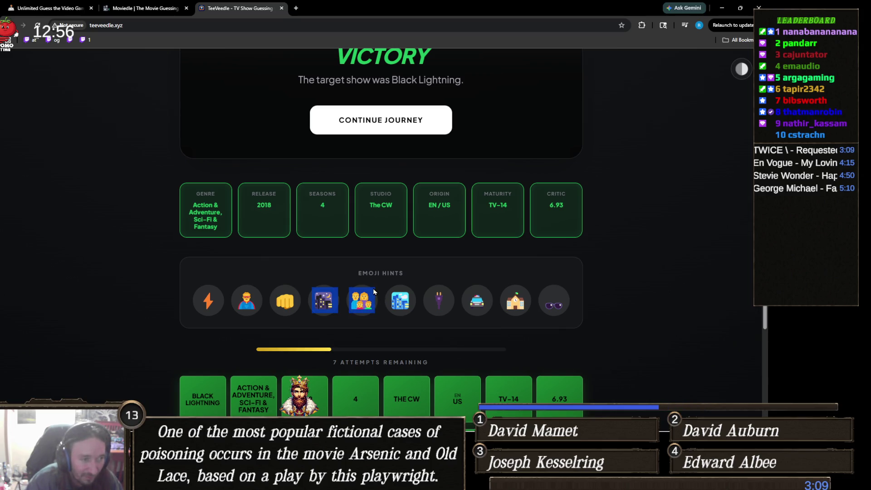
drag(362, 302, 353, 298)
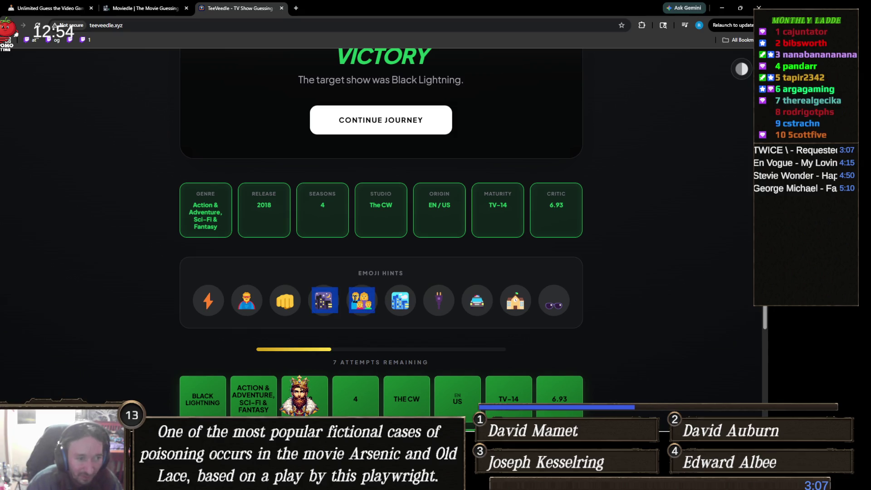
click(367, 301)
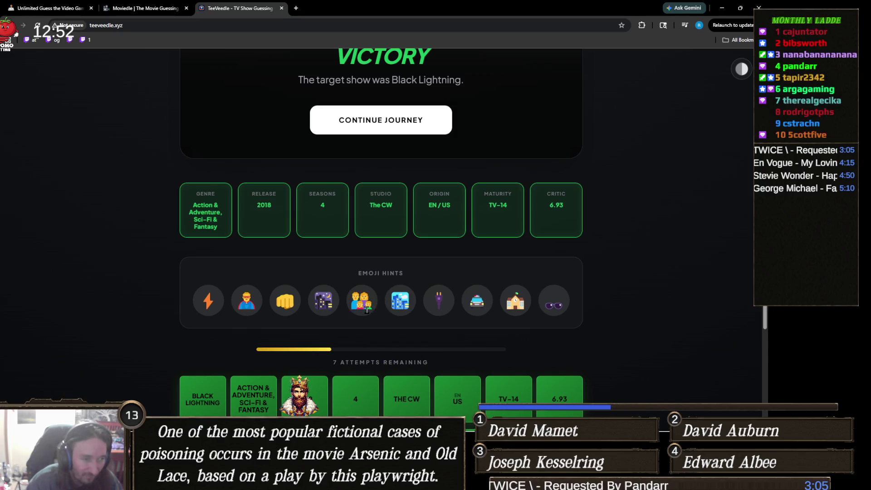
ctrl+scroll(374, 315, up, 2)
scroll(345, 279, down, 3)
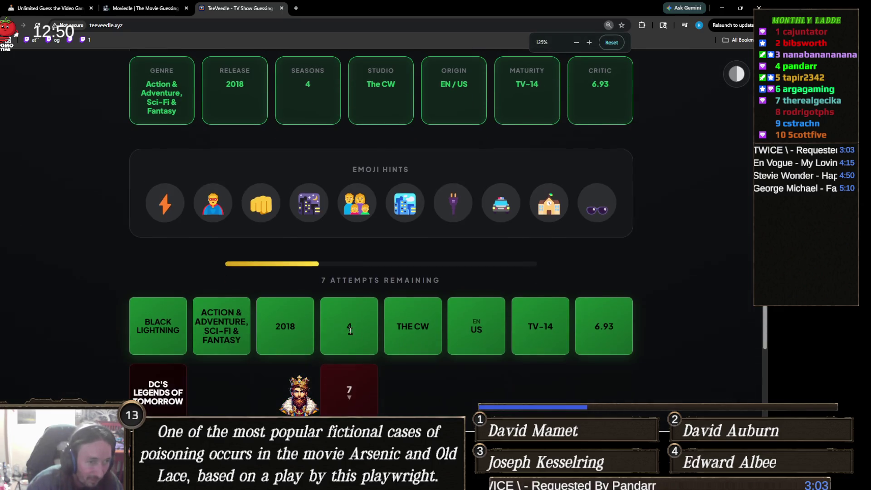
ctrl+scroll(344, 278, up, 3)
scroll(345, 279, down, 3)
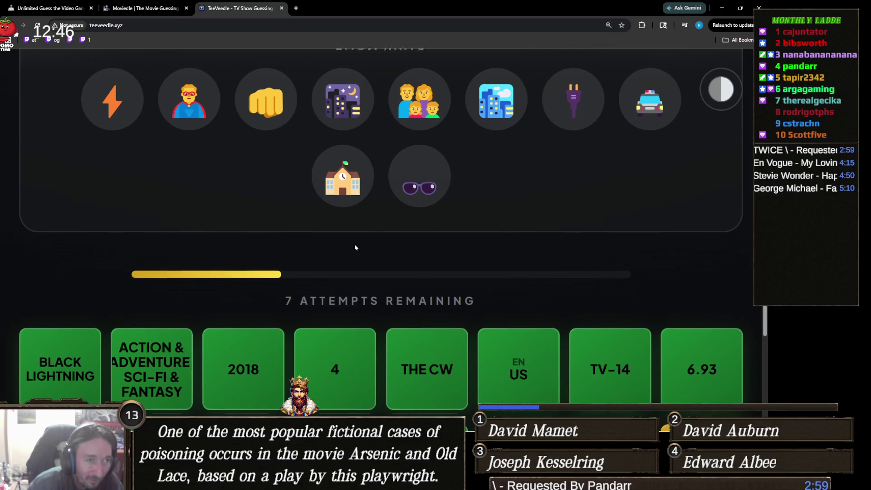
scroll(408, 245, up, 2)
ctrl+scroll(418, 207, down, 2)
scroll(392, 265, up, 2)
ctrl+scroll(392, 265, down, 2)
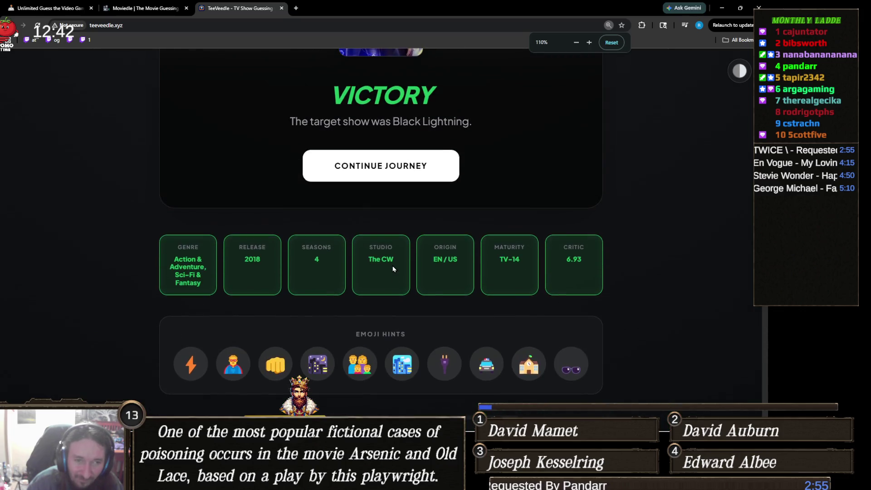
ctrl+scroll(391, 265, down, 1)
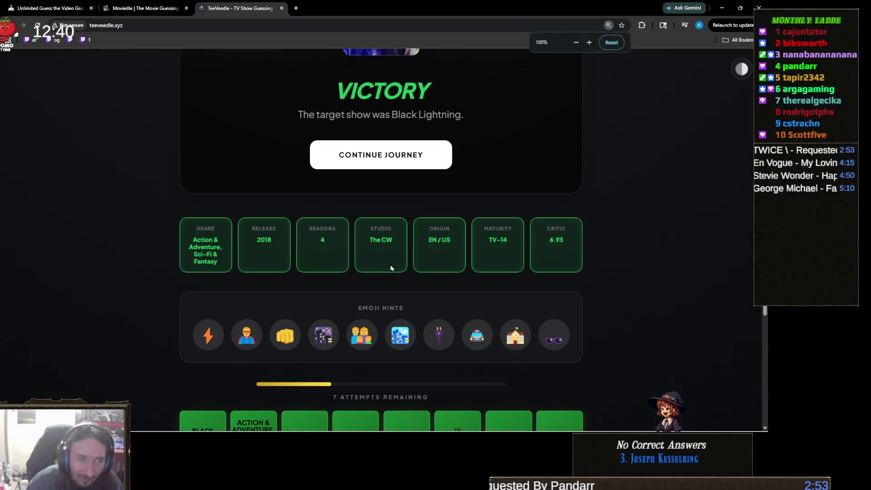
scroll(390, 264, up, 3)
ctrl+scroll(393, 295, down, 1)
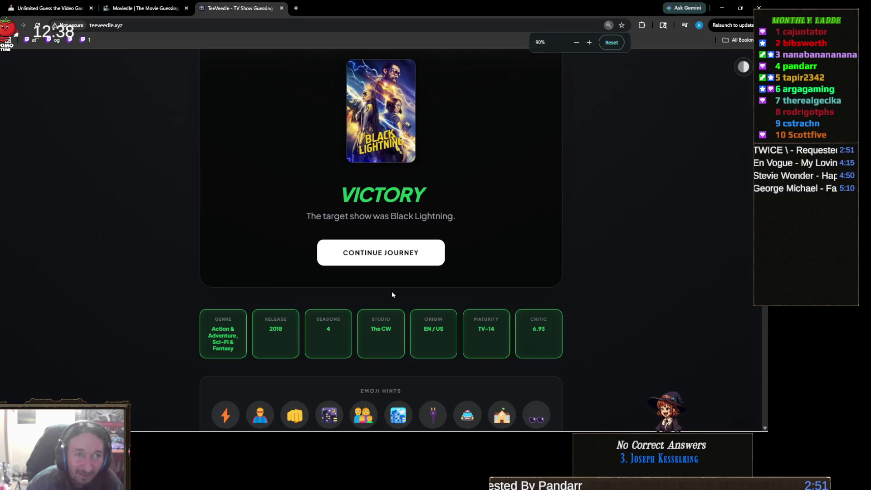
ctrl+scroll(393, 294, up, 1)
scroll(405, 293, down, 2)
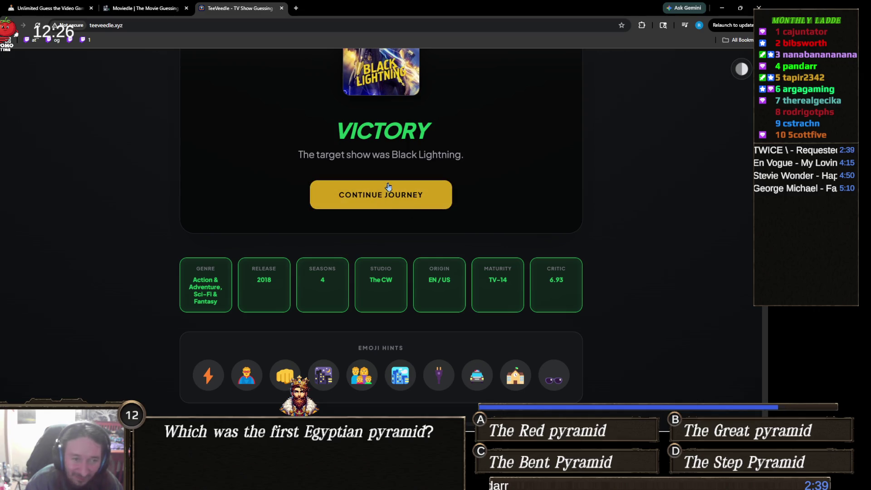
scroll(389, 187, down, 2)
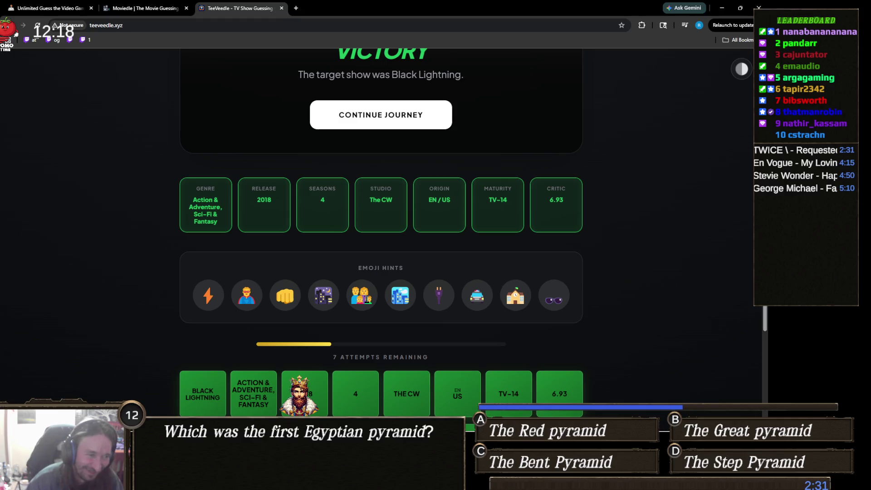
scroll(367, 296, up, 2)
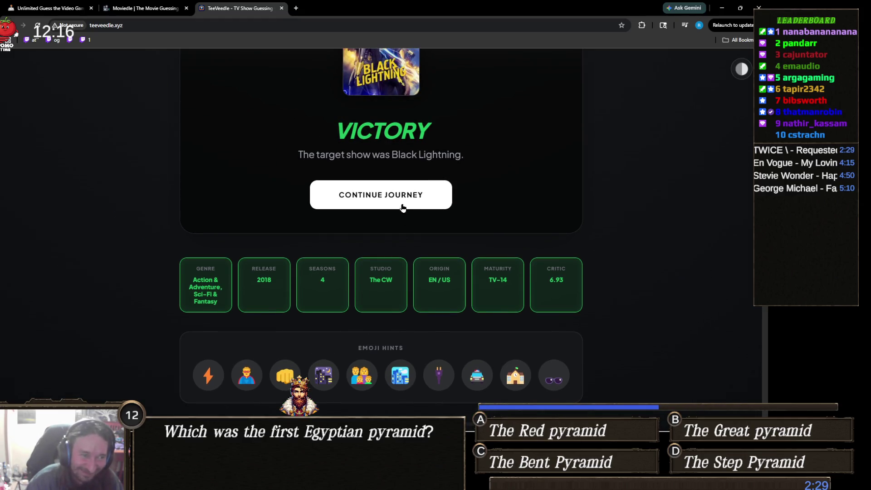
click(415, 194)
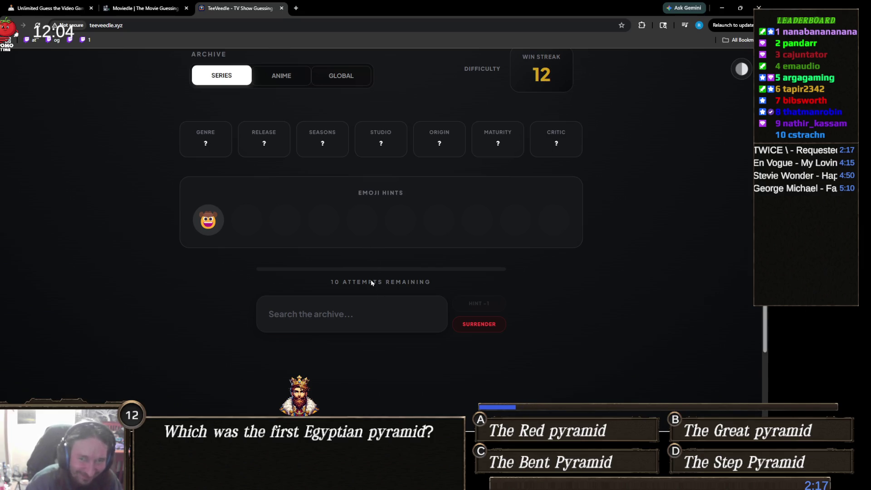
- Guess Deadwood, then Westworld, in the western-themed puzzle
click(276, 321)
text(deadw)
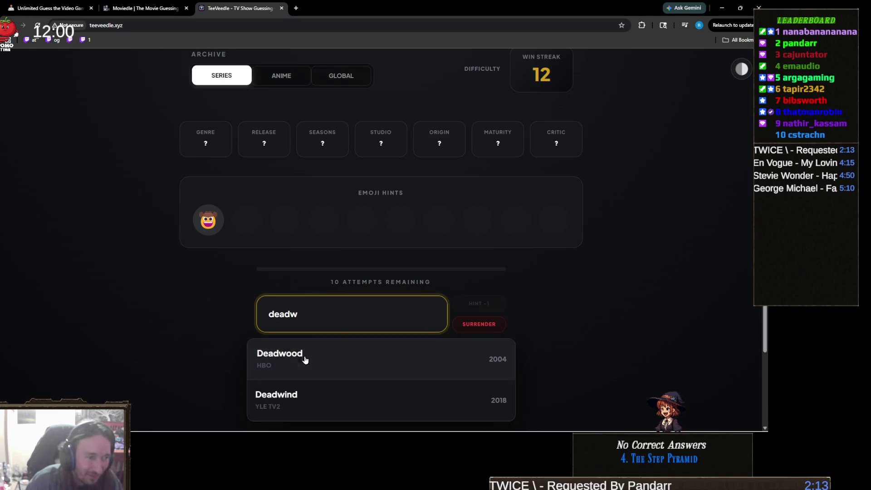
click(281, 363)
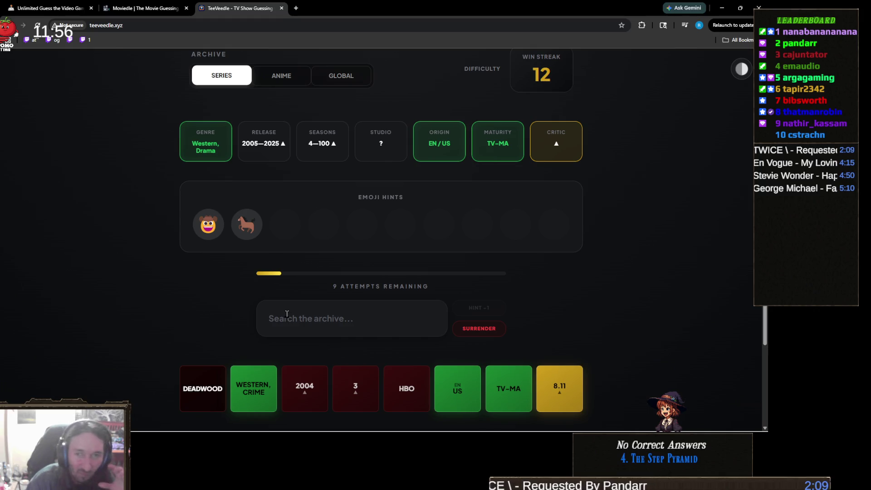
click(365, 312)
text(west)
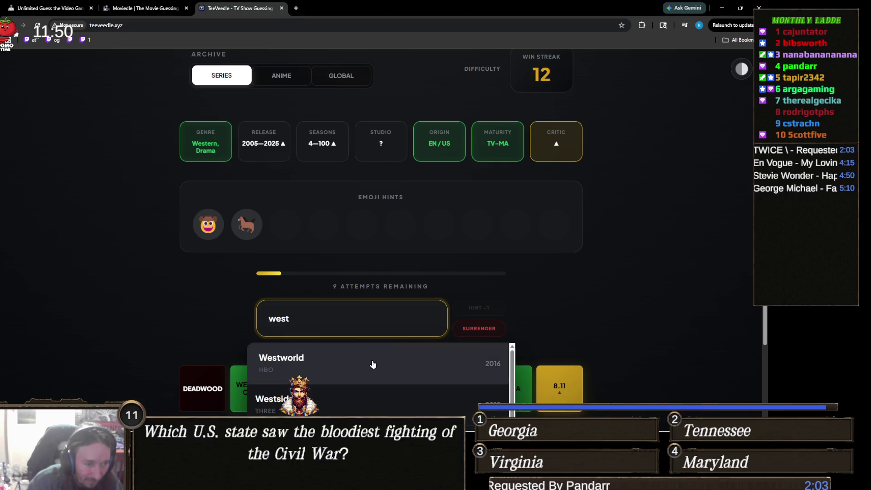
click(373, 363)
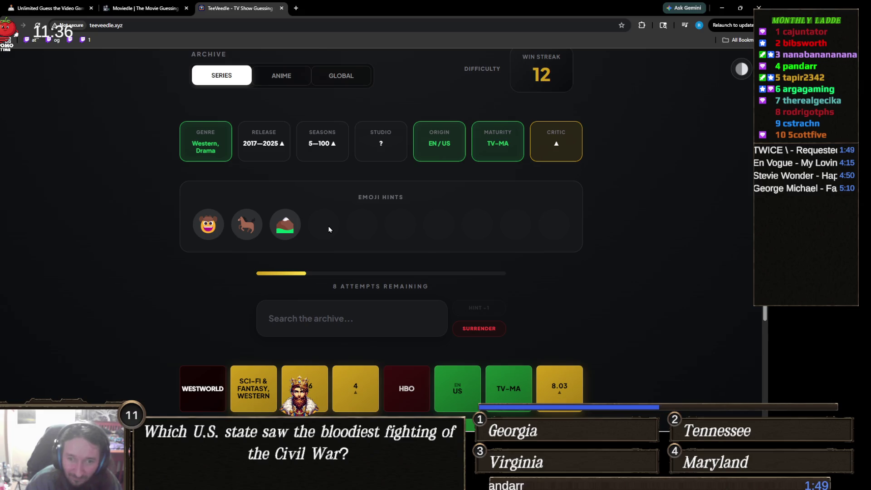
- Solve the puzzle with Yellowstone and move on to the next show puzzle
drag(284, 229, 268, 228)
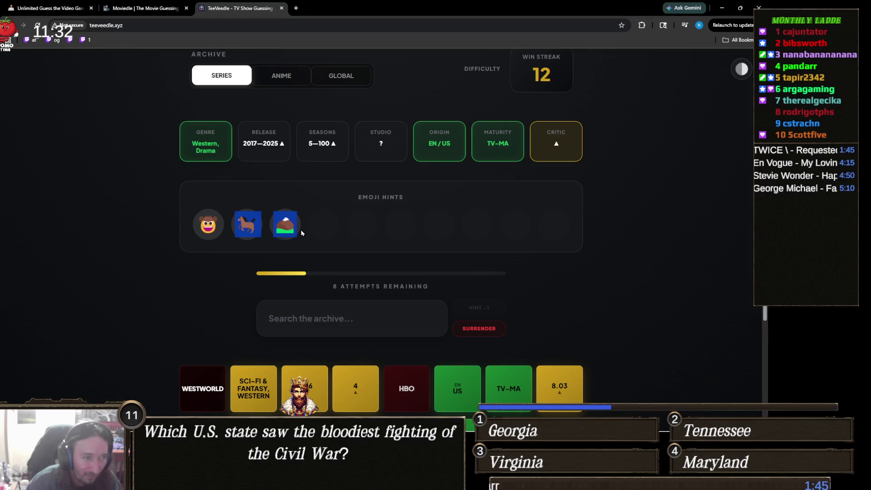
click(317, 229)
click(371, 332)
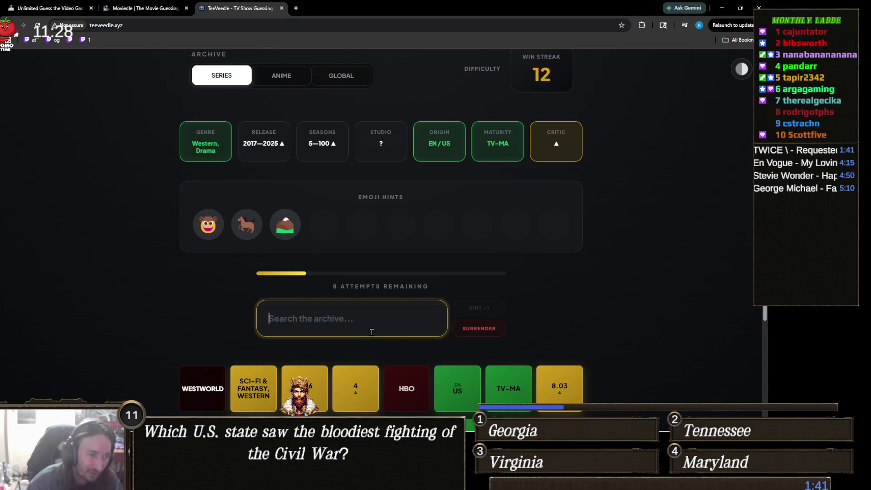
text(yellow)
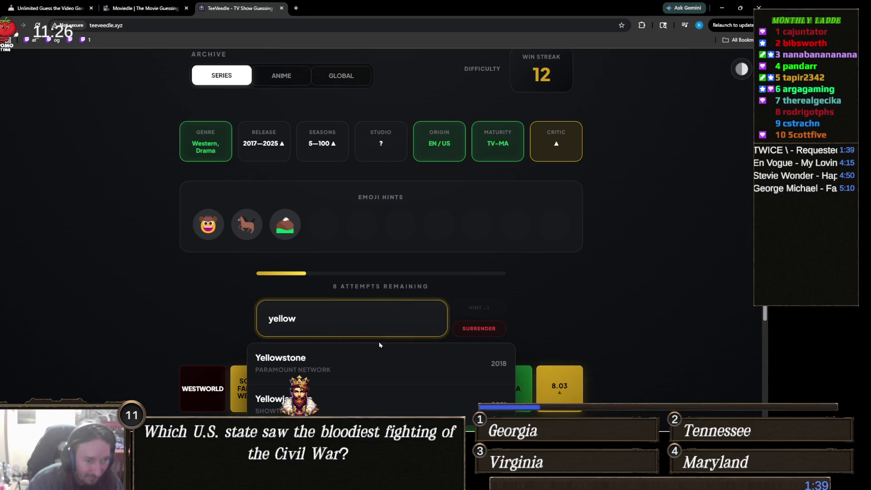
click(394, 358)
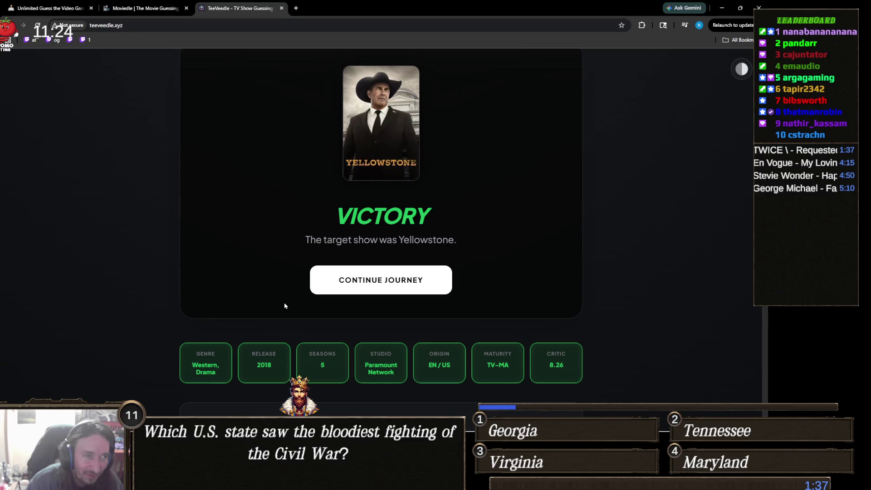
scroll(302, 313, up, 2)
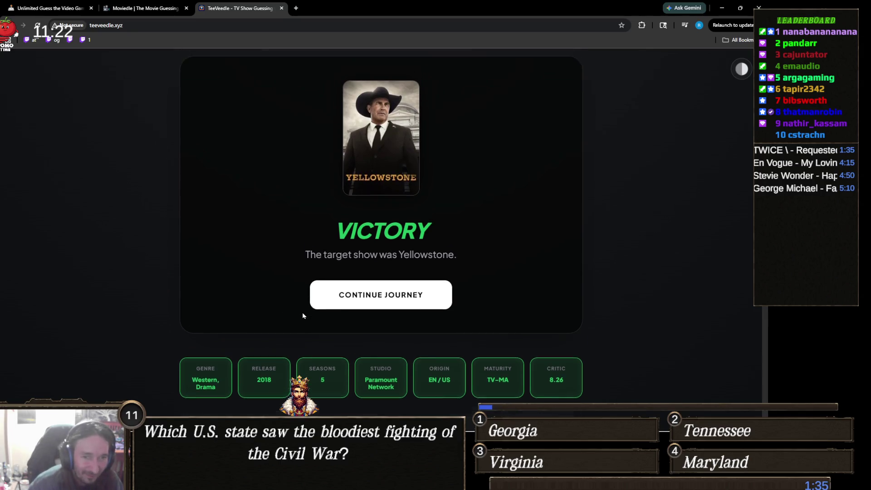
scroll(345, 312, down, 1)
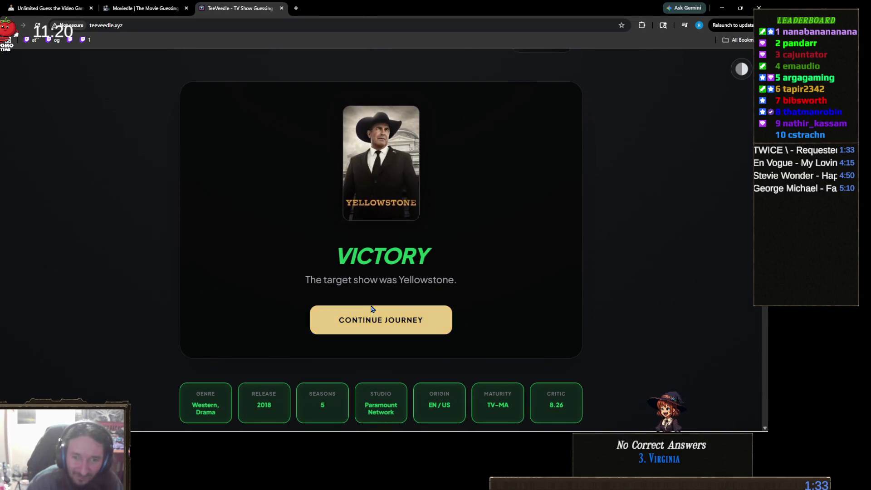
click(408, 321)
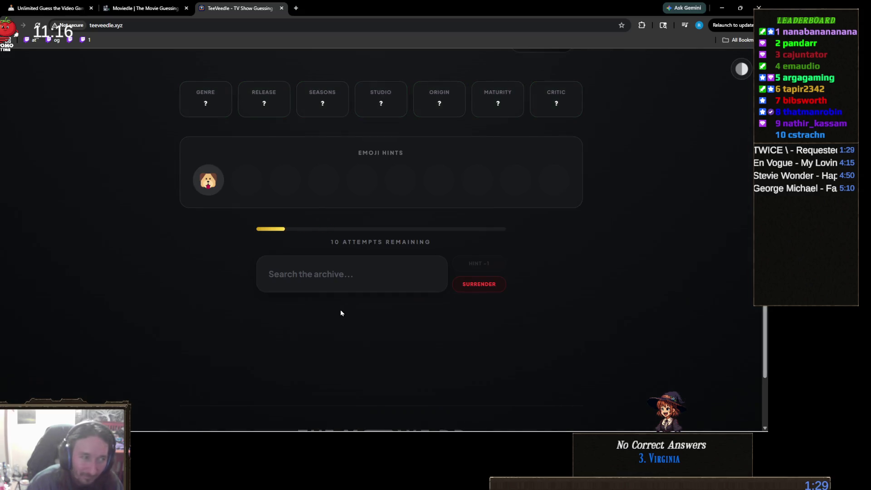
- Guess Courage the Cowardly Dog in the dog puzzle
scroll(312, 317, up, 1)
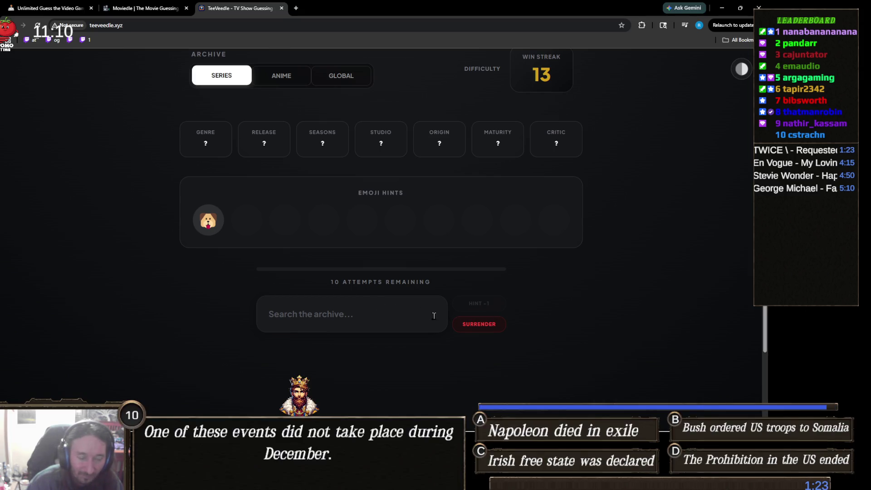
click(400, 319)
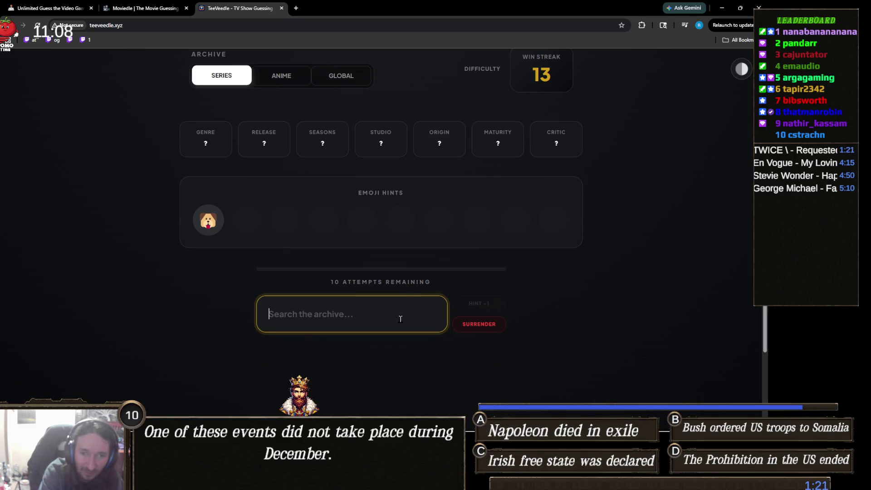
text(courage)
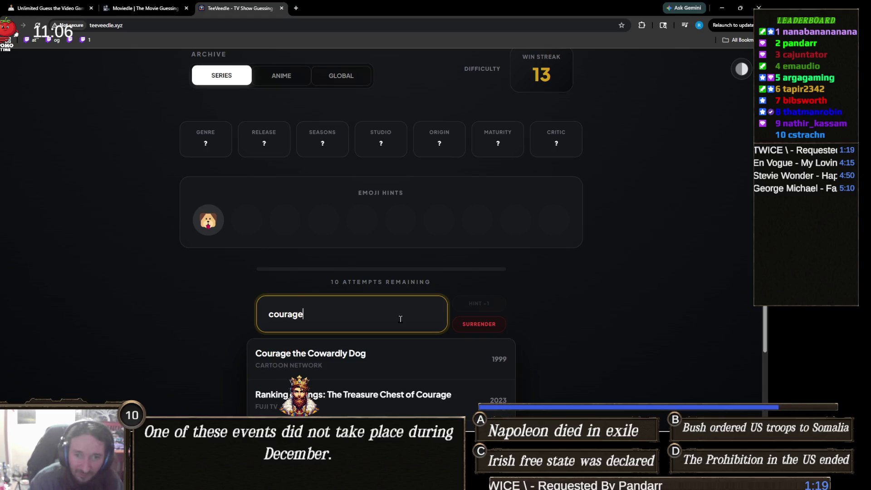
click(313, 357)
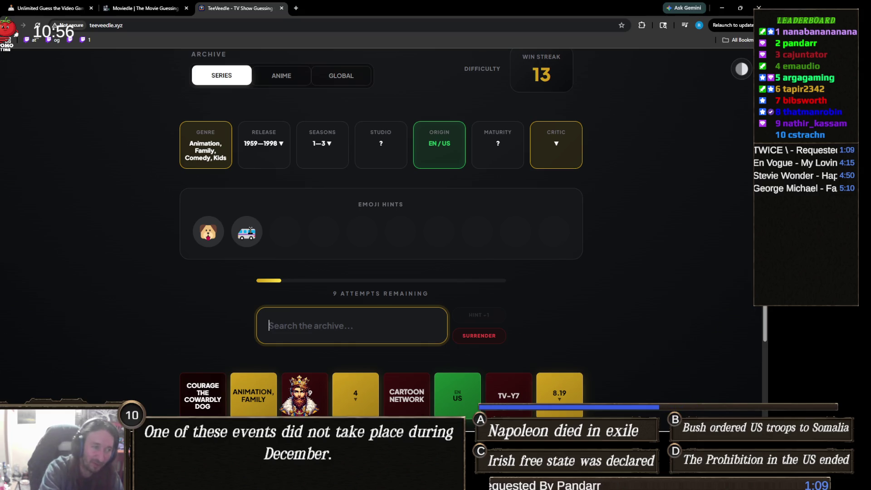
- Solve it with Scooby-Doo, Where Are You! for a 14-win streak, then continue to a new puzzle
text(scooby)
scroll(106, 226, down, 1)
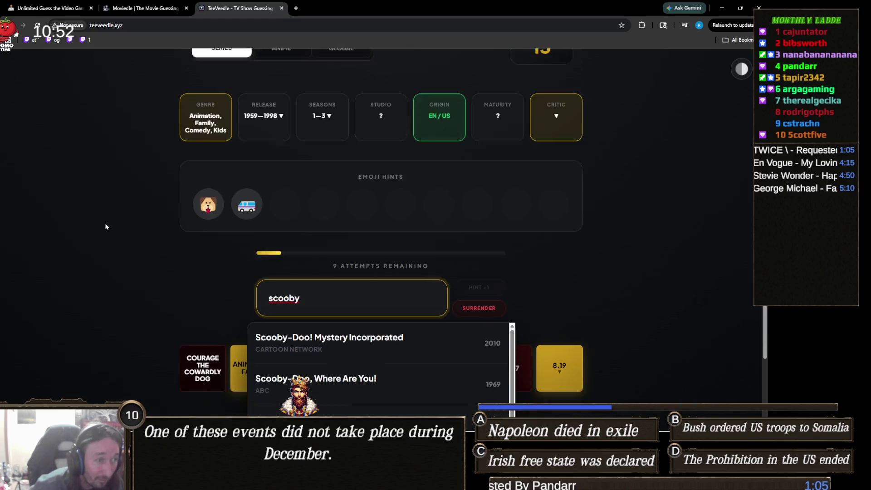
scroll(106, 227, down, 1)
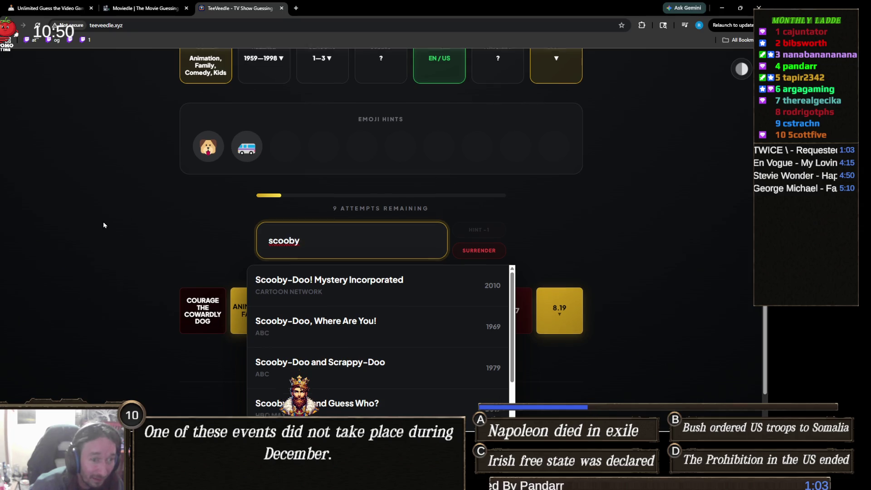
scroll(113, 233, down, 1)
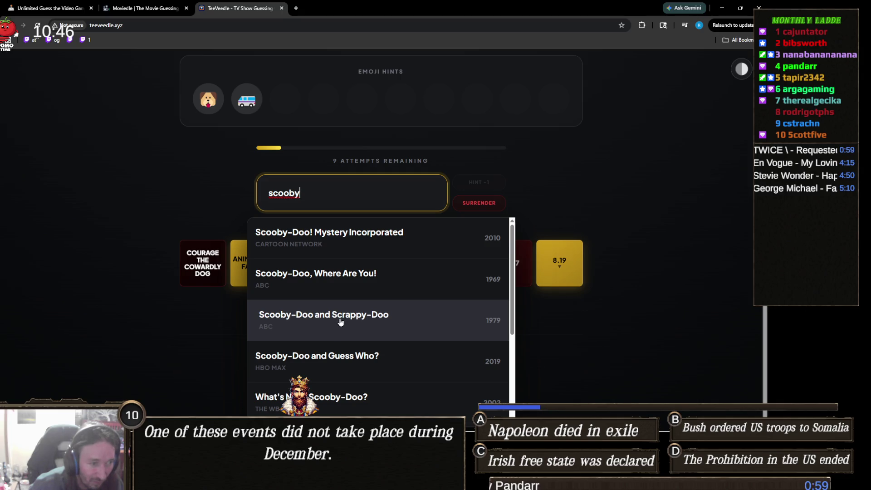
scroll(297, 318, down, 3)
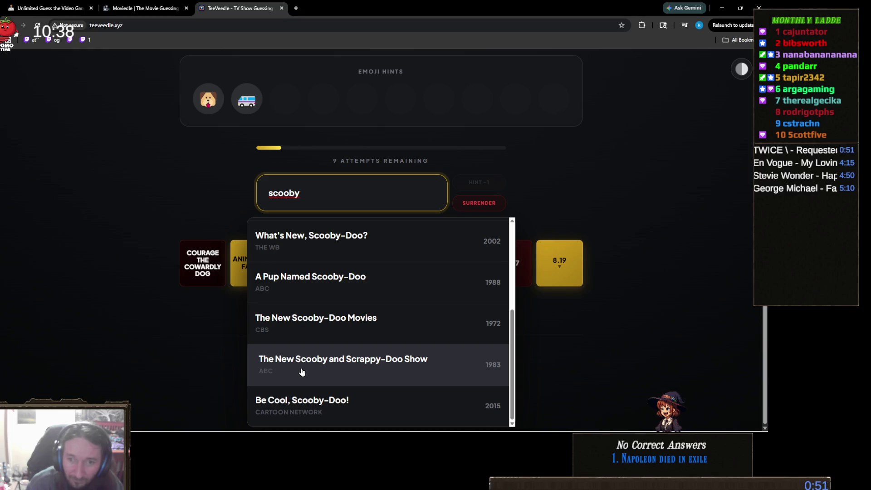
scroll(308, 363, up, 4)
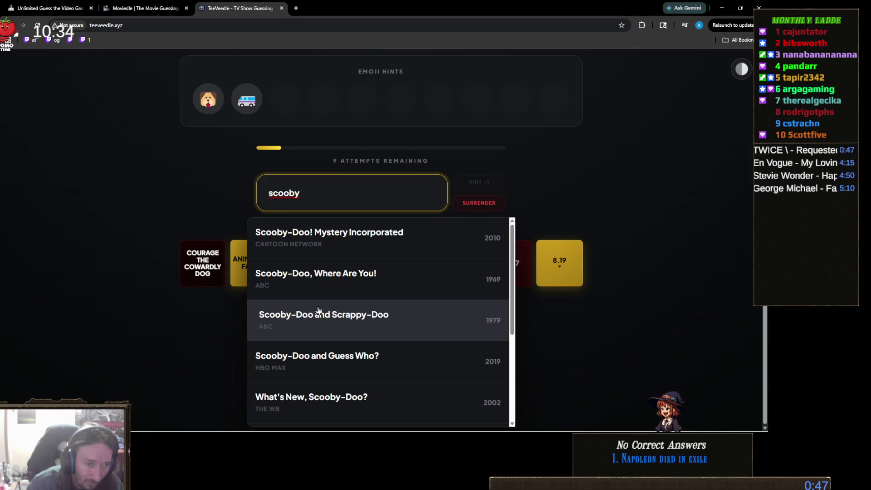
click(340, 285)
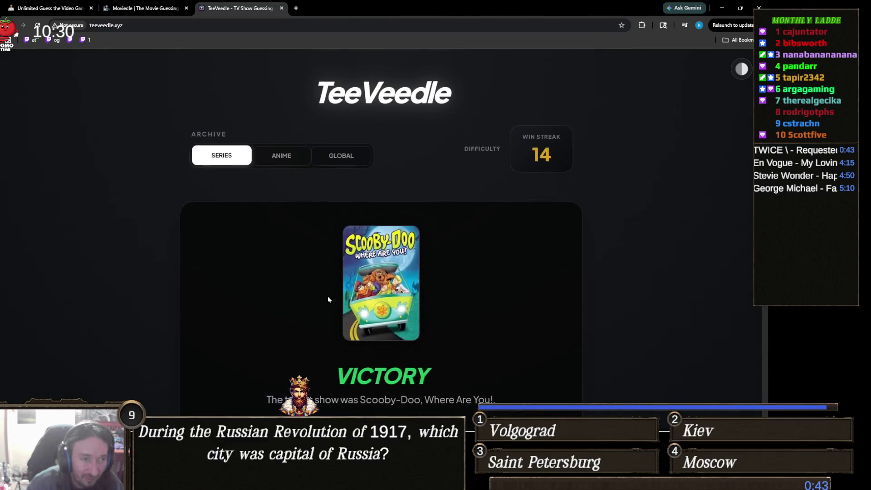
scroll(329, 299, down, 4)
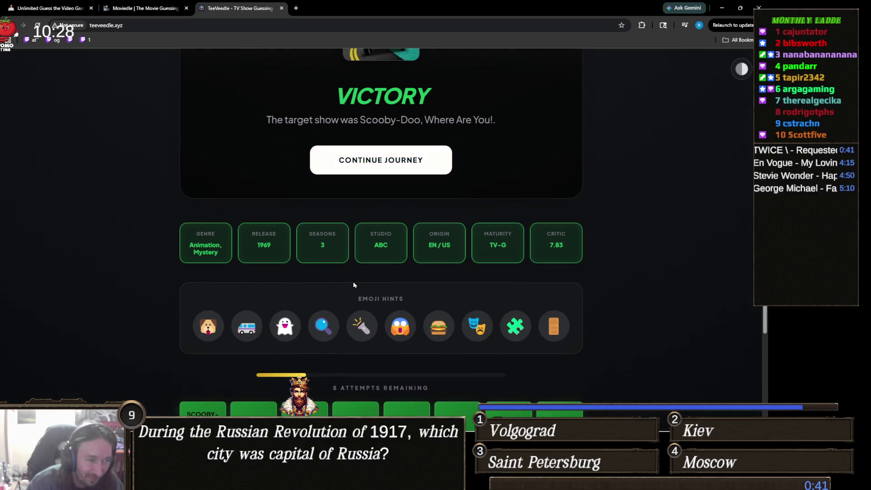
scroll(339, 262, down, 2)
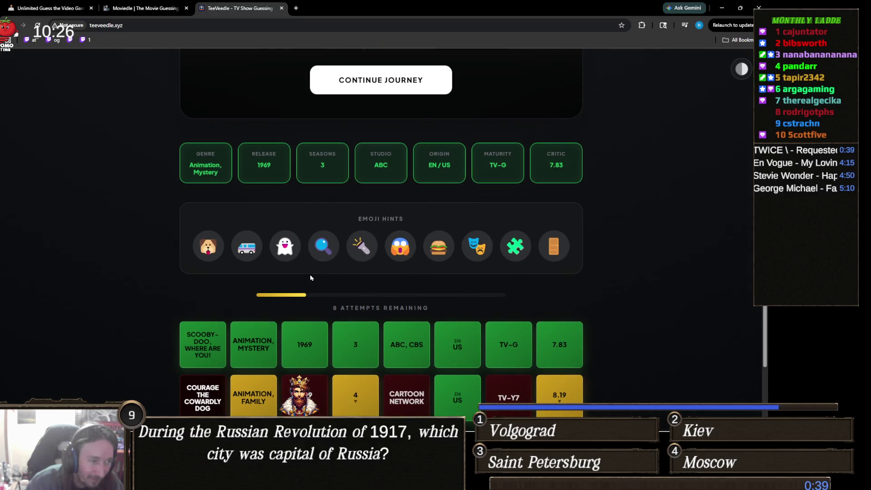
scroll(325, 277, up, 2)
scroll(322, 271, up, 1)
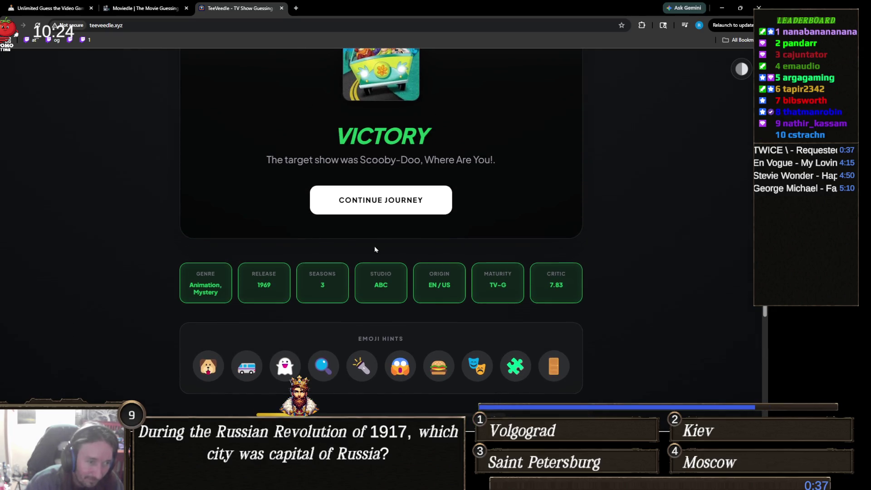
click(426, 204)
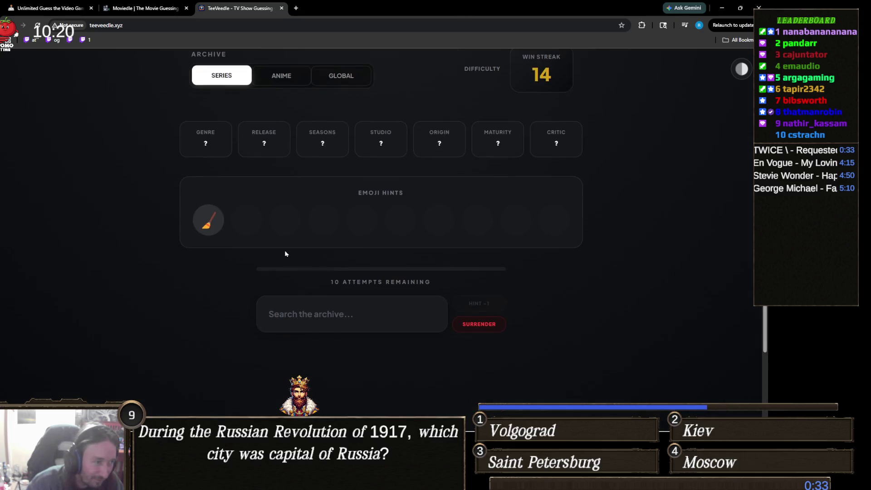
- Guess Sabrina, the Teenage Witch in the broom-hint puzzle, then zoom in on the hints
double_click(209, 220)
click(244, 223)
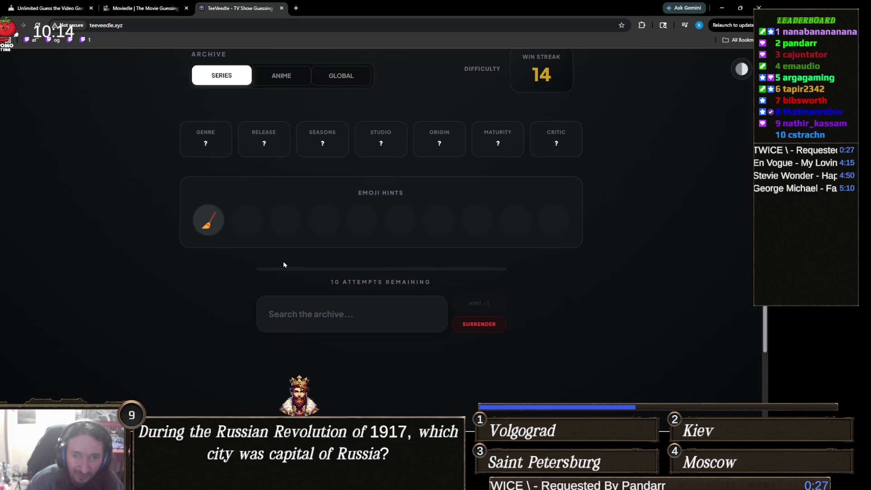
click(406, 310)
text(sabrina)
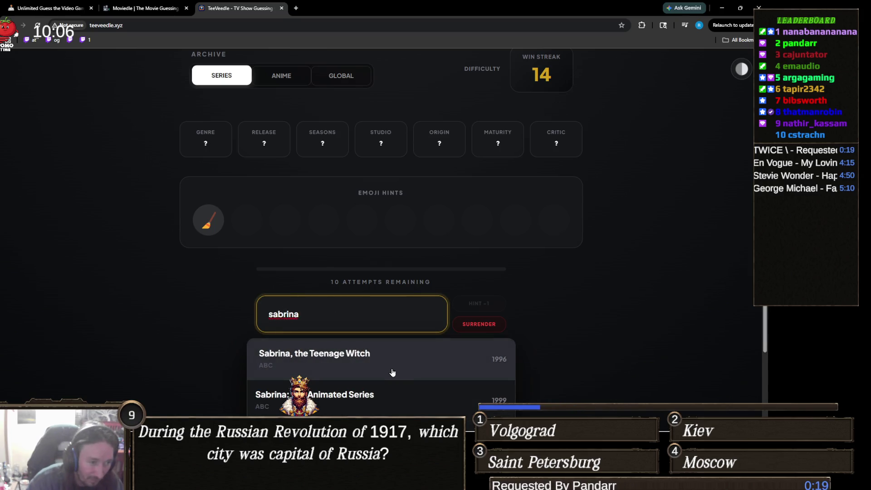
click(415, 358)
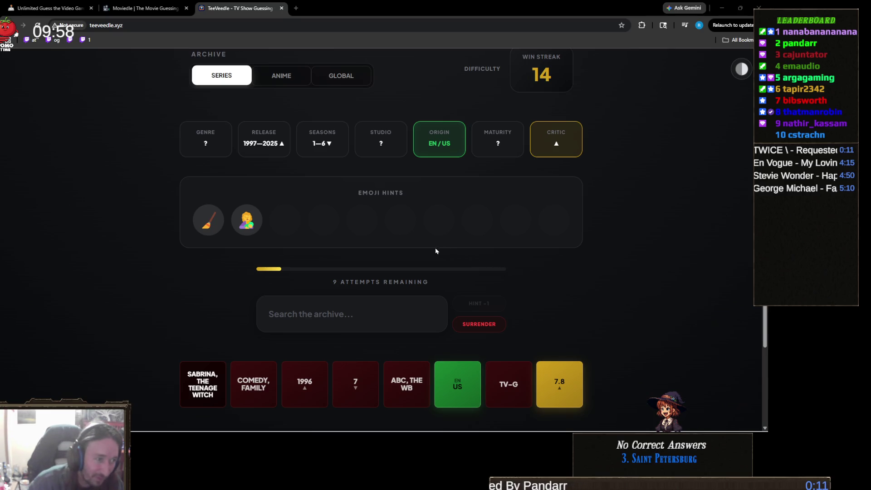
key(ctrl+plus)
key(ctrl+plus)
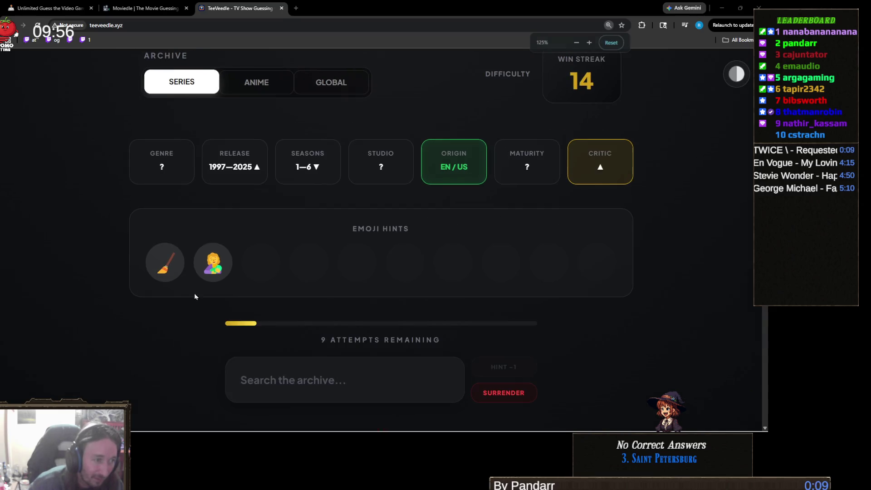
- Zoom the page back toward 100% so the clues, search box and Sabrina row all fit
scroll(211, 296, down, 3)
key(ctrl+plus)
key(ctrl+plus)
key(ctrl+plus)
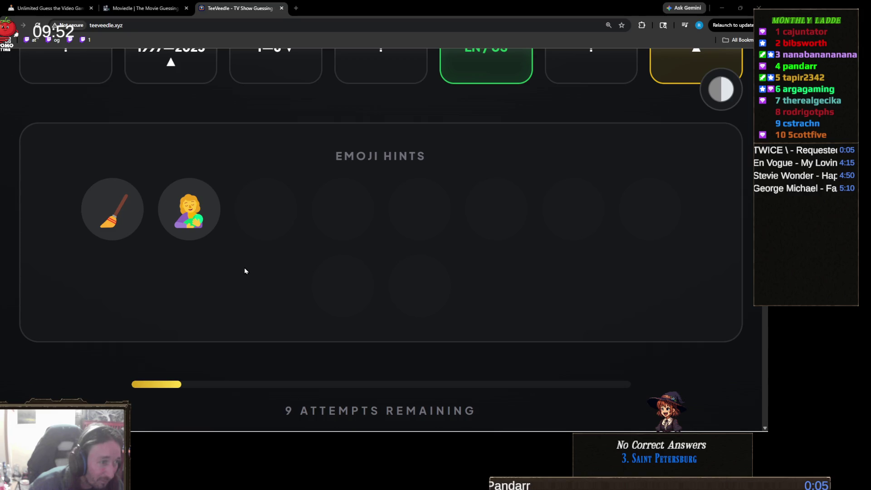
key(ctrl+minus)
key(ctrl+minus)
key(ctrl+minus)
scroll(274, 281, up, 3)
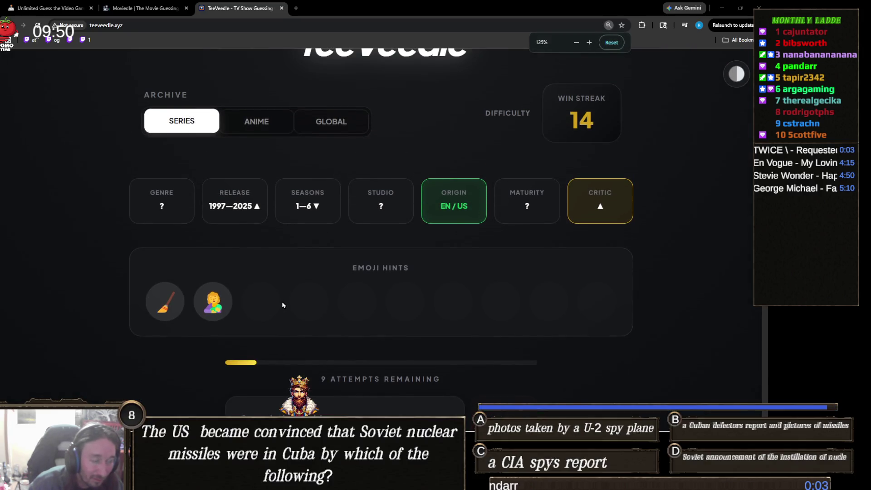
key(ctrl+minus)
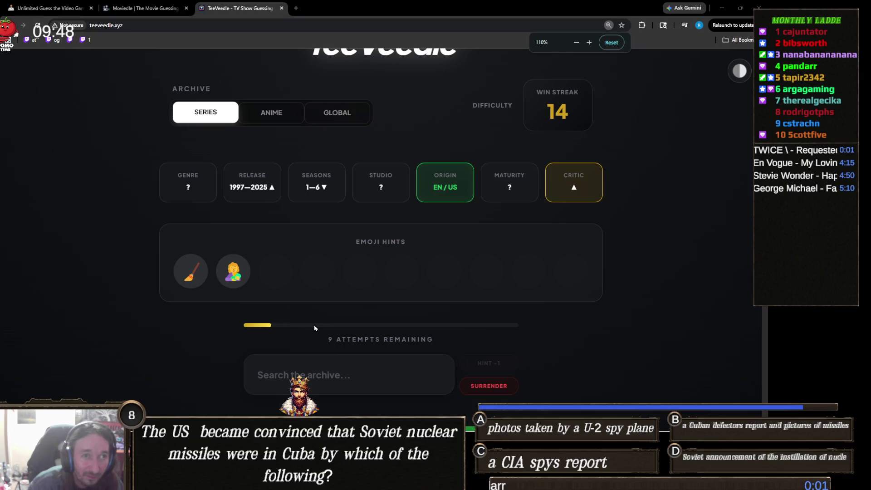
key(ctrl+minus)
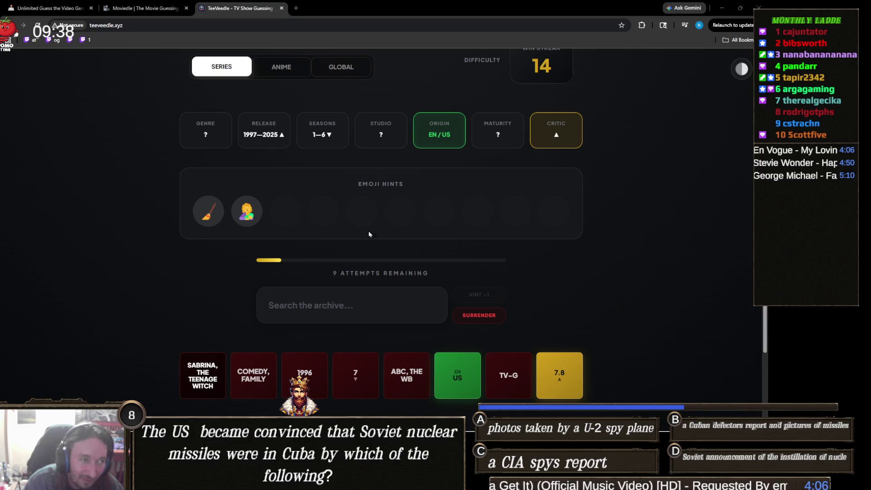
click(325, 313)
- Replace the 'bew' search with 'the mick' and guess The Mick (FOX, 2017)
text(bew)
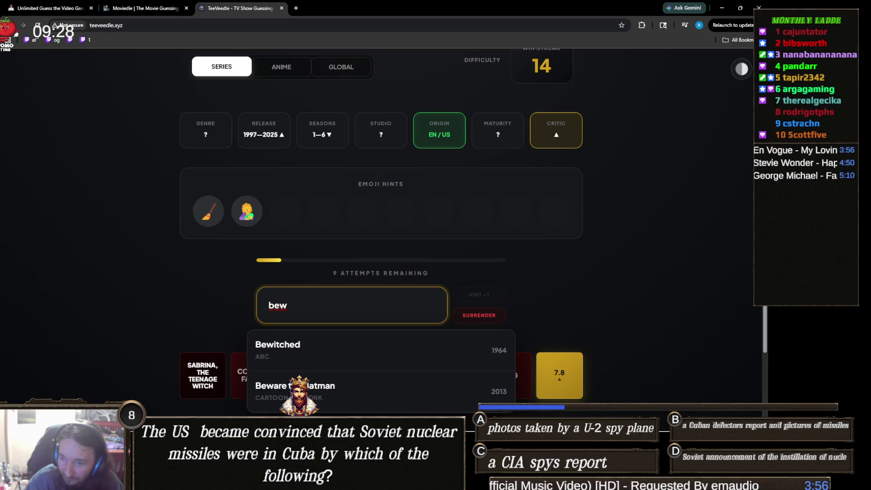
key(alt+Tab)
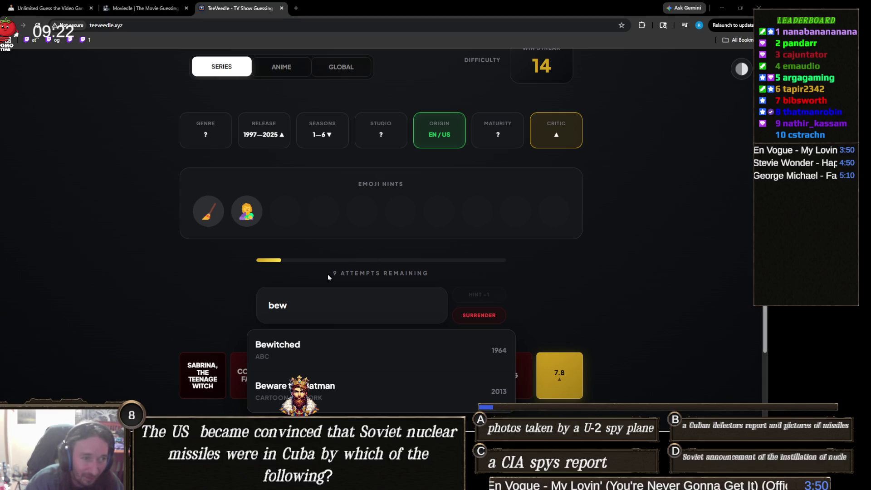
double_click(314, 304)
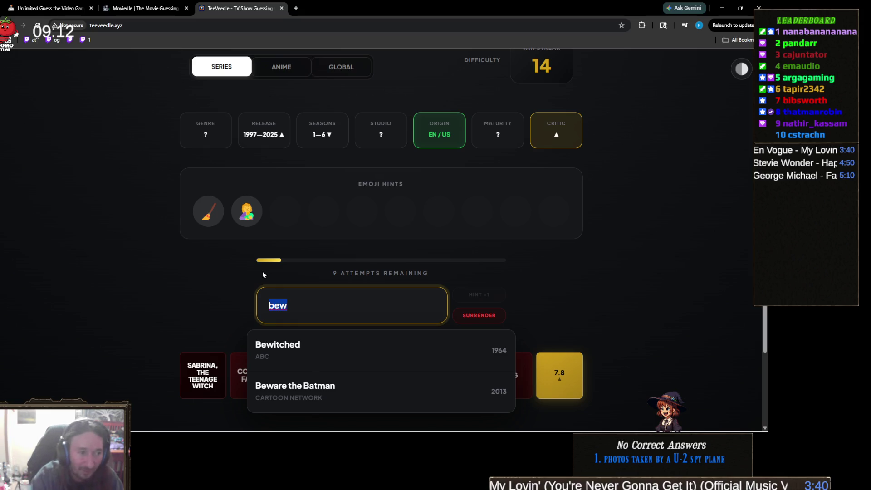
text(the mick)
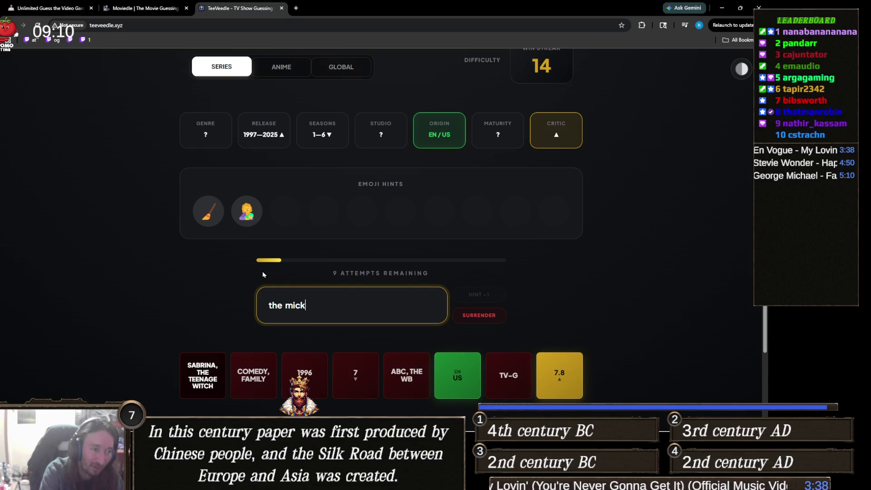
key(BackSpace)
key(BackSpace)
key(BackSpace)
key(BackSpace)
key(BackSpace)
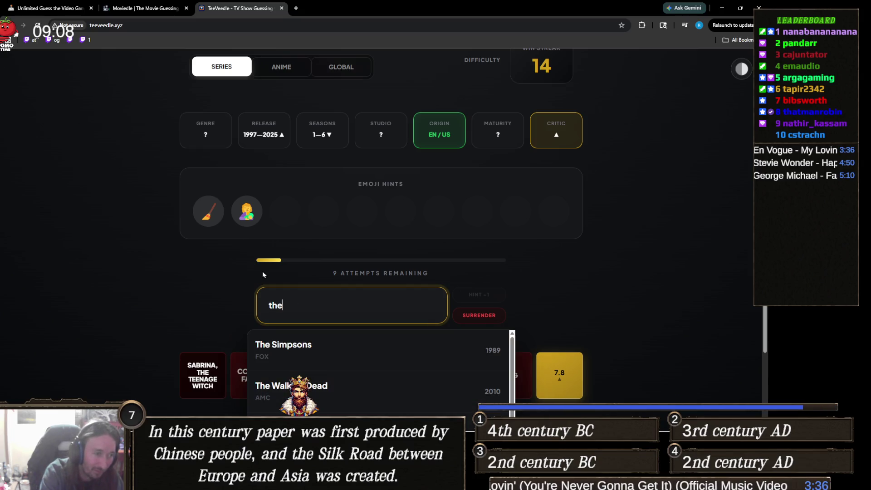
text( mick)
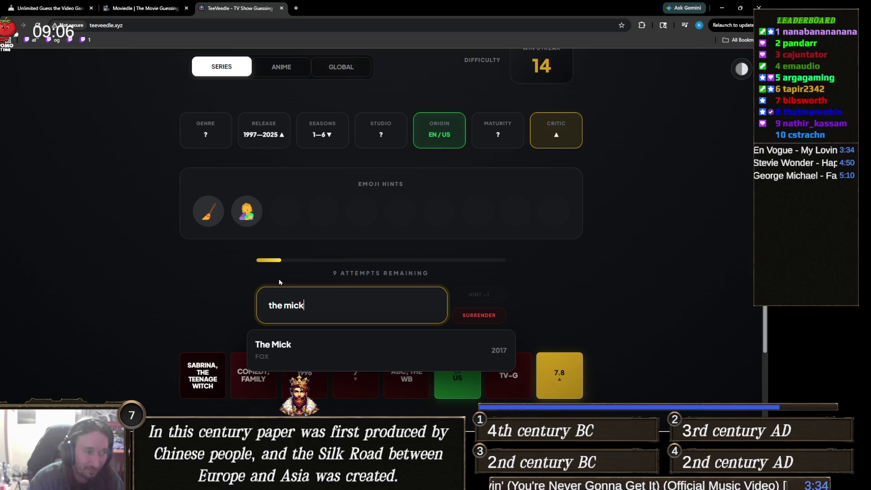
click(319, 348)
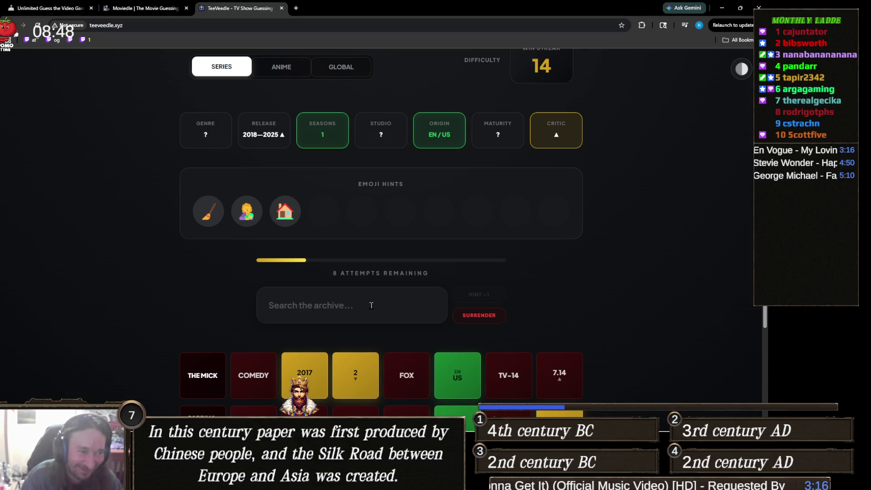
- Search 'housek' and guess My Housekeeper Nagisa-san
click(362, 312)
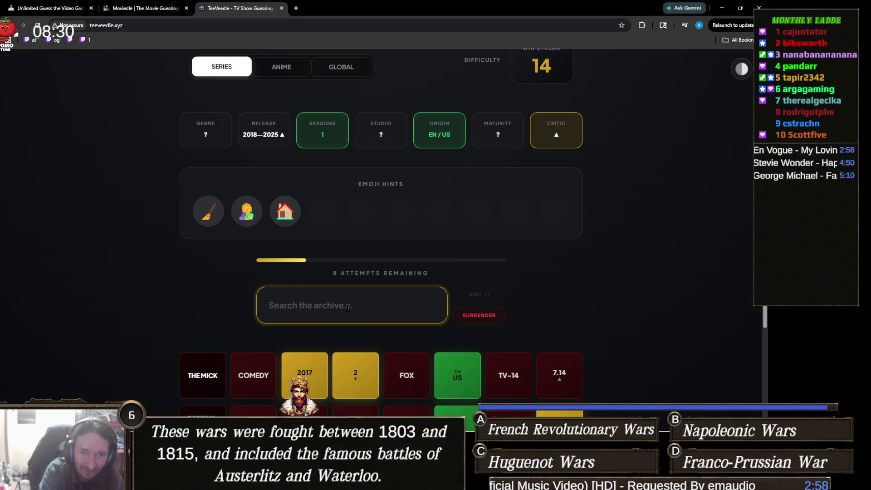
text(housek)
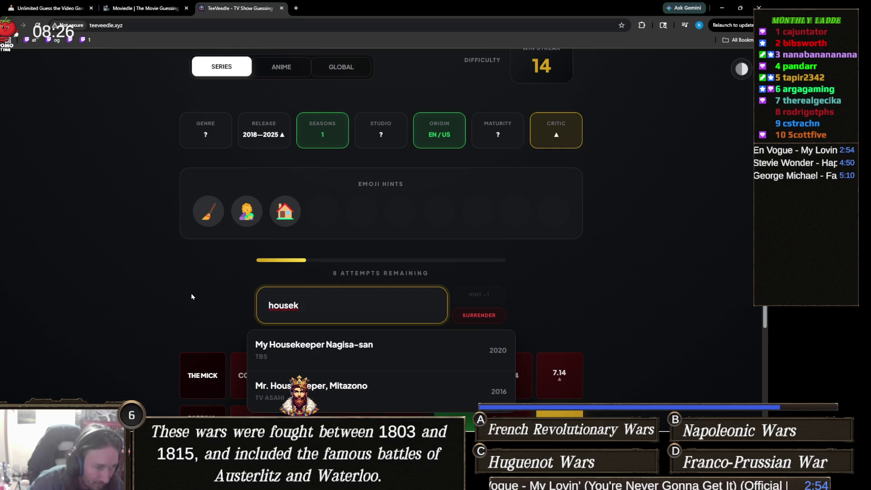
scroll(191, 296, down, 2)
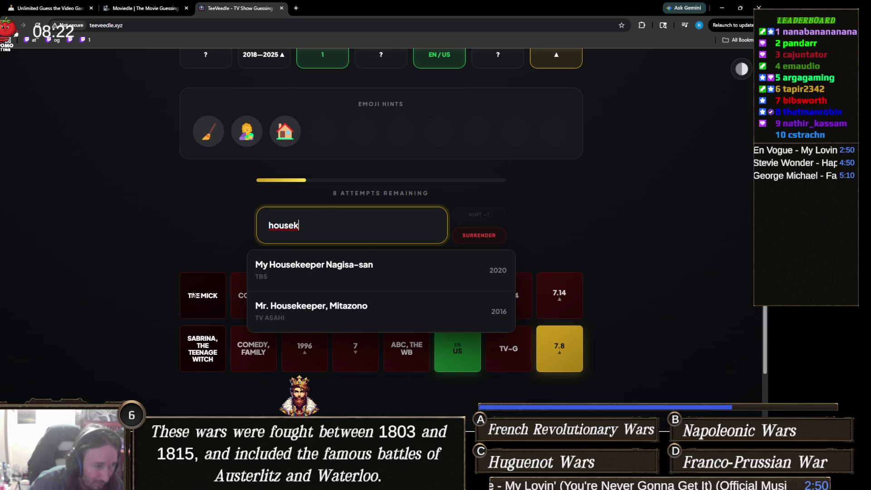
scroll(196, 293, up, 1)
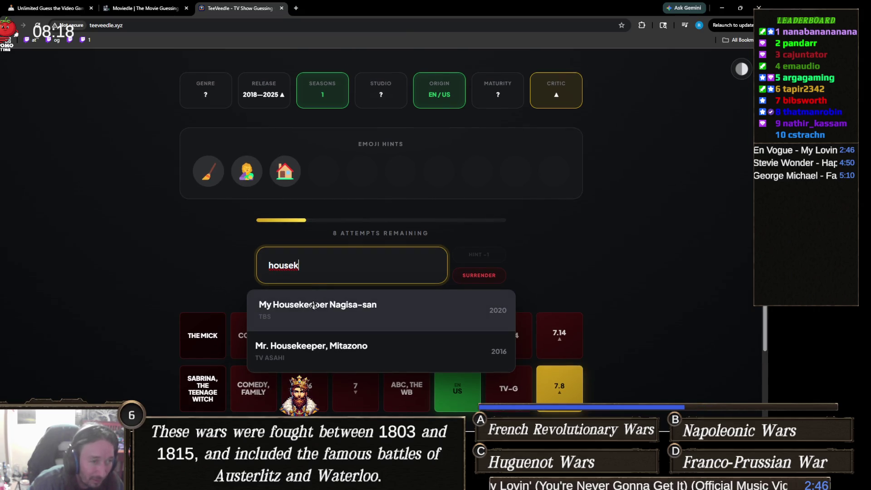
click(299, 313)
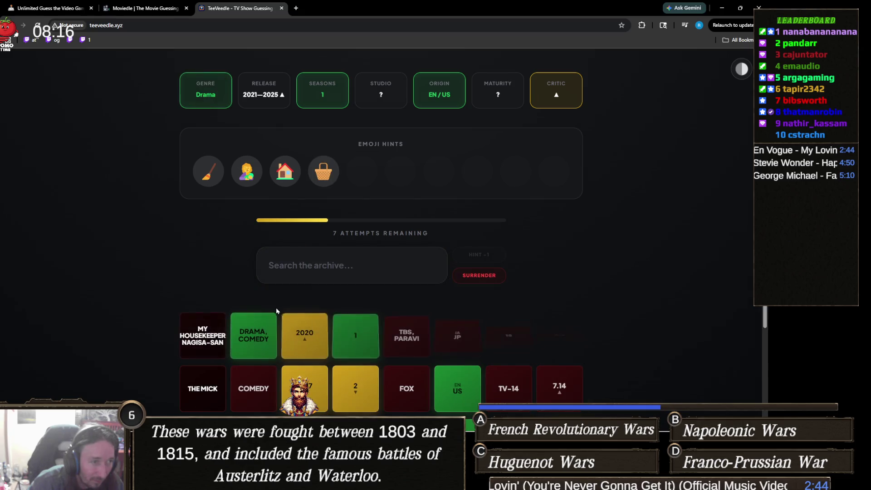
- Review the updated clues: Drama genre, 2021–2025 release, 7 attempts left
click(335, 273)
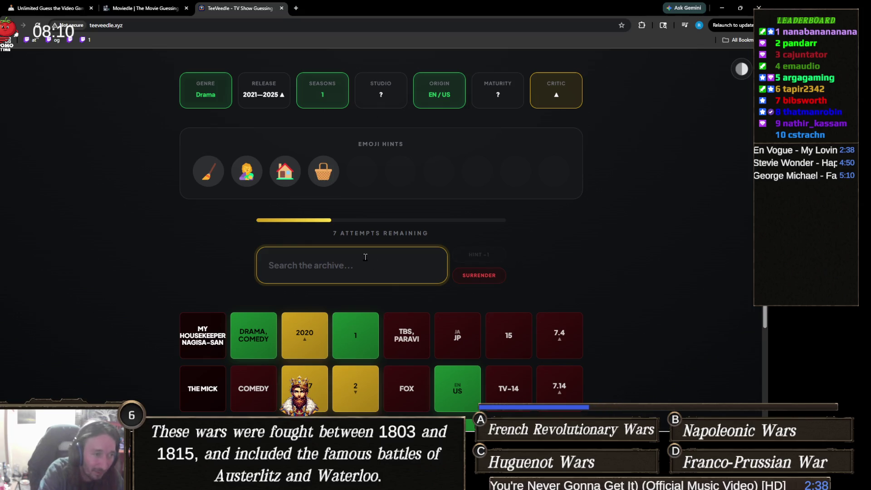
scroll(226, 289, down, 3)
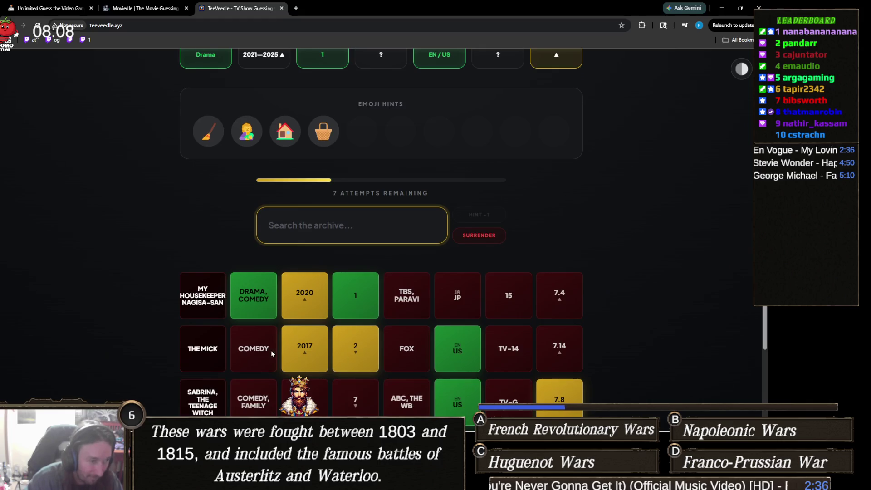
scroll(241, 280, up, 4)
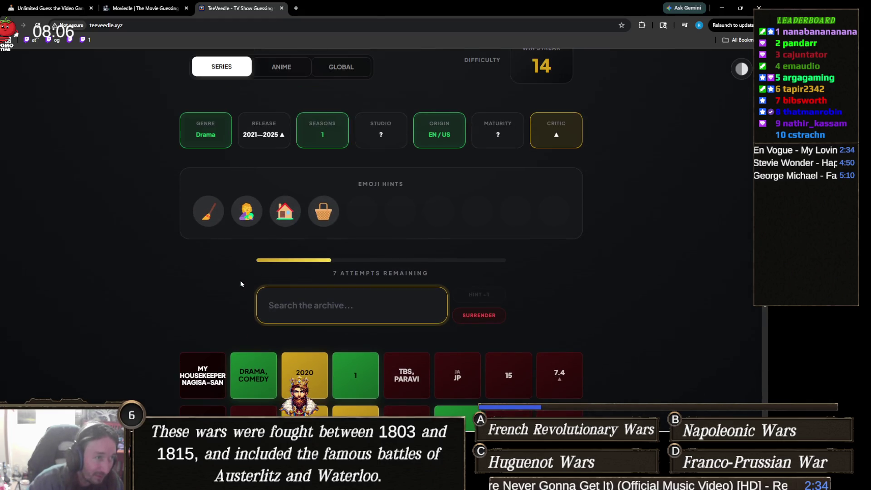
scroll(255, 286, down, 5)
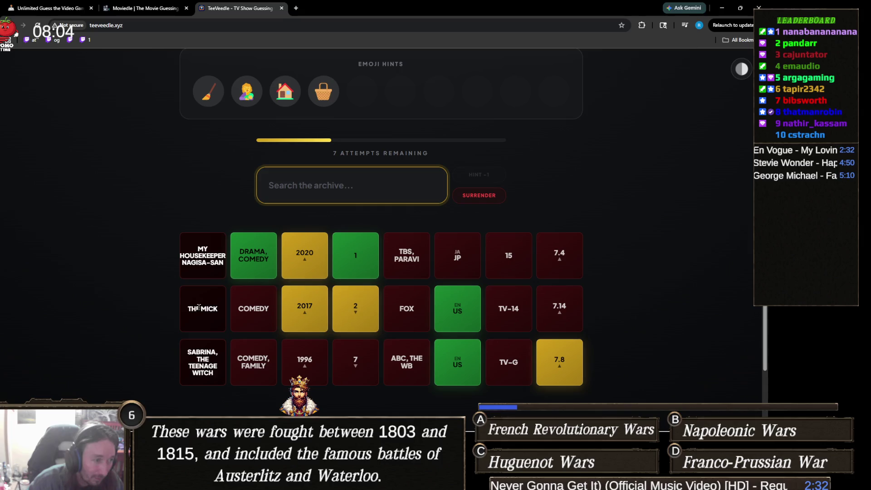
click(203, 310)
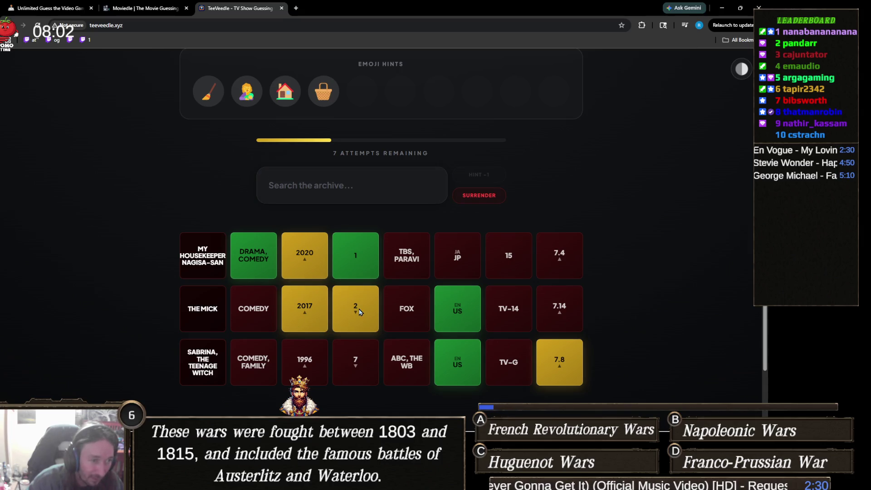
scroll(359, 312, up, 2)
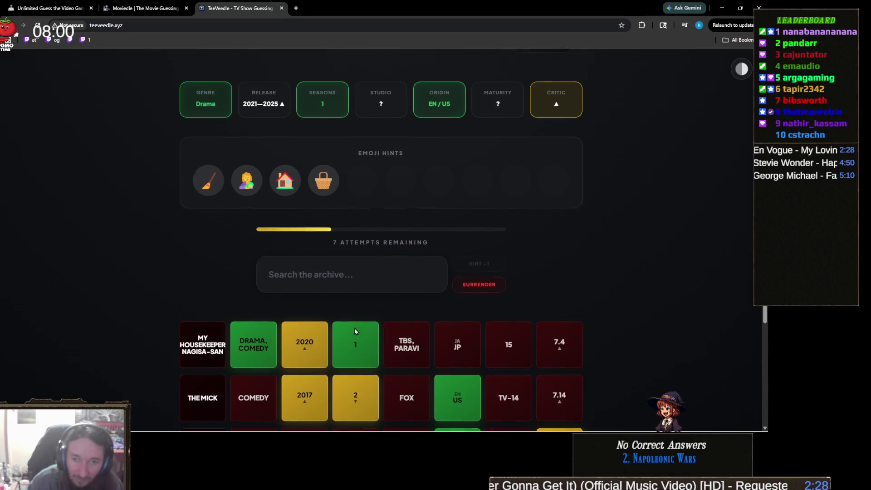
scroll(354, 328, down, 1)
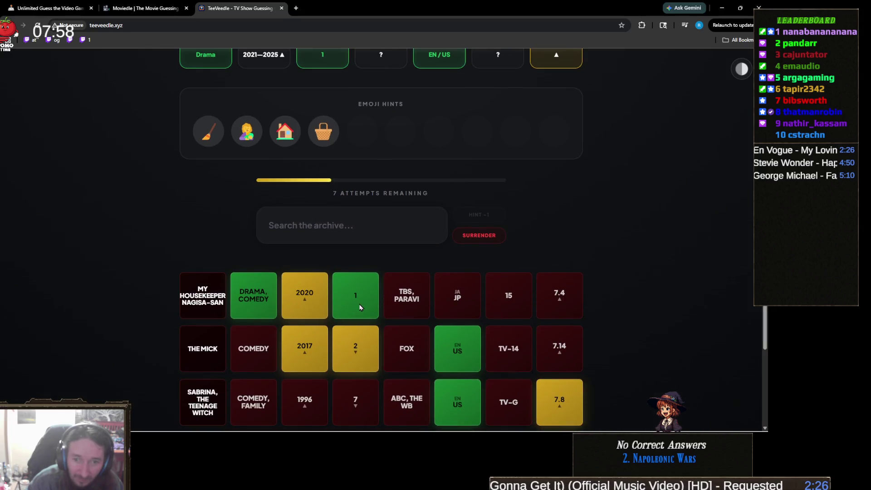
click(368, 232)
scroll(374, 254, up, 1)
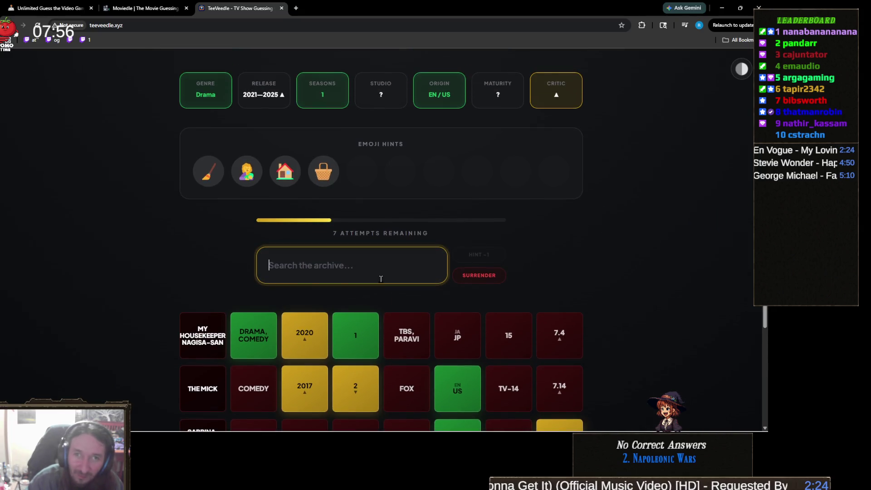
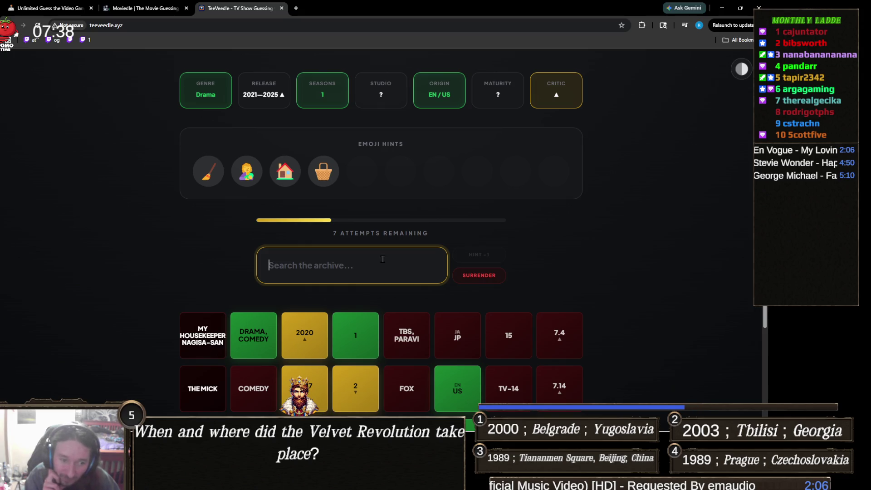
- Search 'maid', guess Maid (Netflix, 2021) to win the round, then start a fresh round
scroll(383, 260, down, 3)
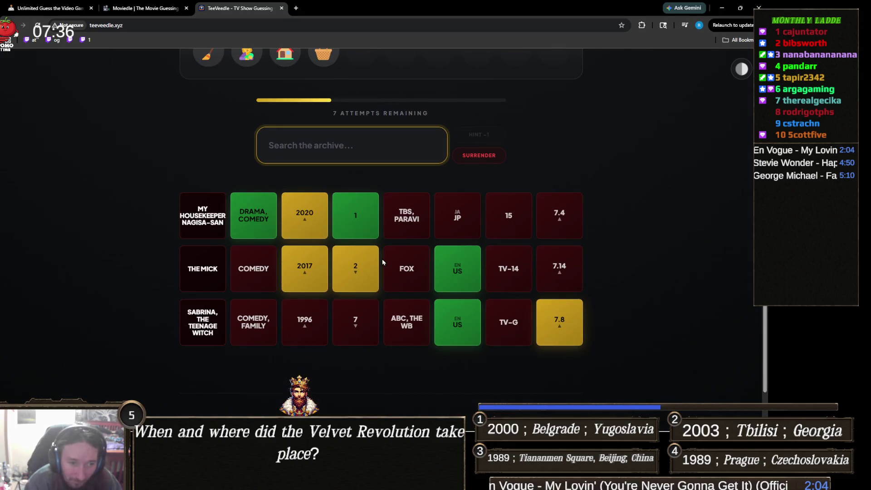
scroll(373, 257, up, 3)
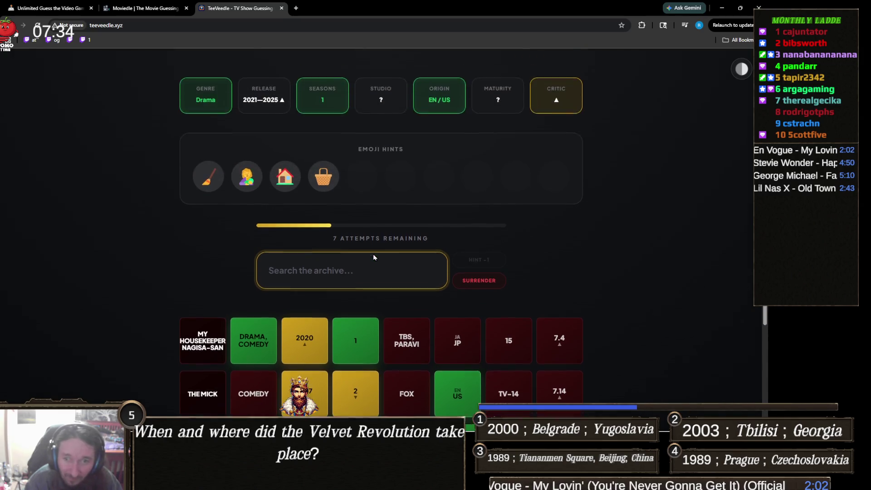
scroll(374, 258, up, 1)
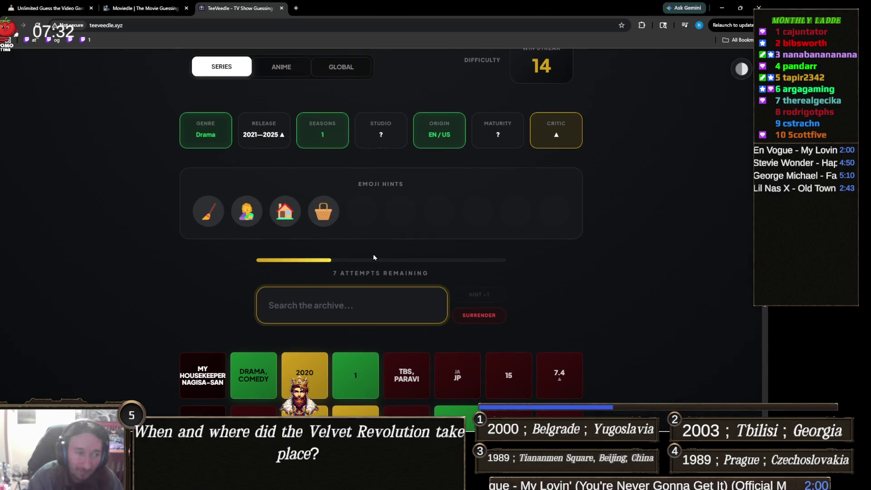
click(364, 305)
text(the m,)
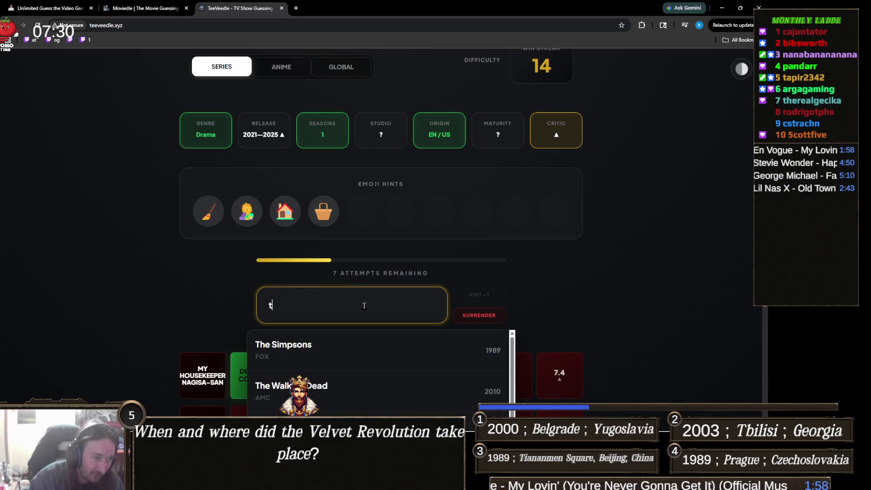
key(BackSpace)
key(BackSpace)
text(maid)
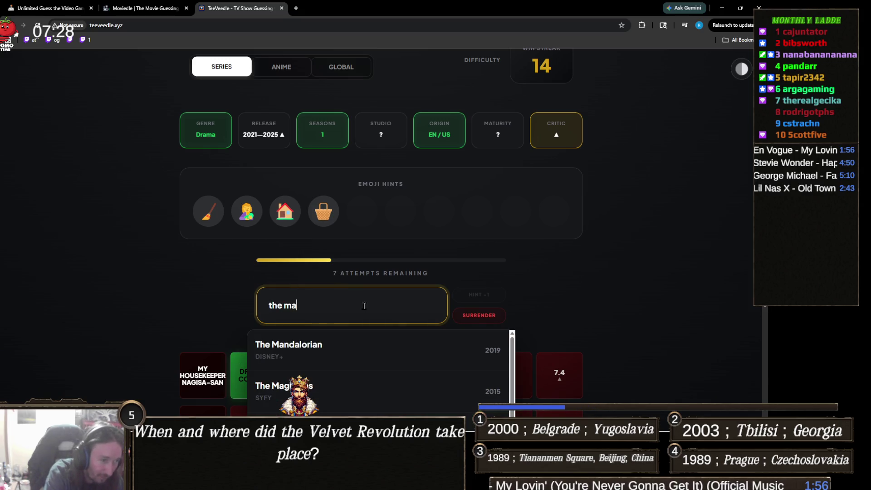
key(BackSpace)
key(BackSpace)
key(BackSpace)
key(BackSpace)
text(maid)
click(345, 340)
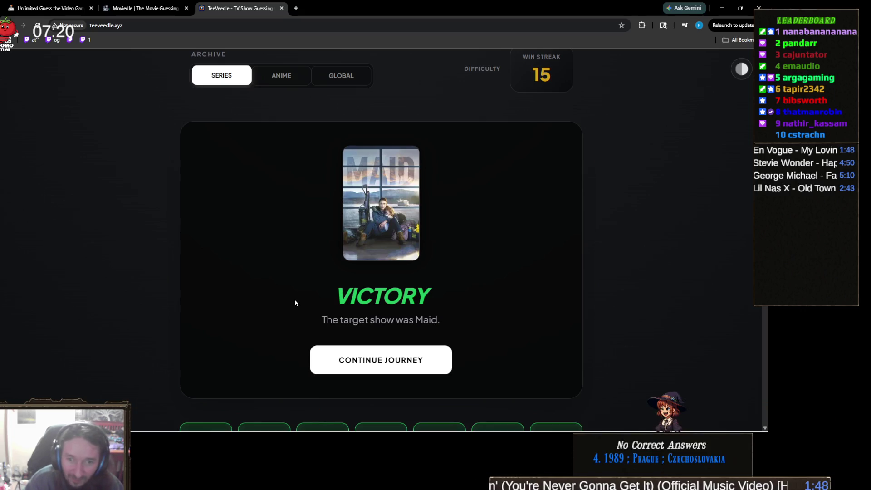
scroll(317, 306, down, 3)
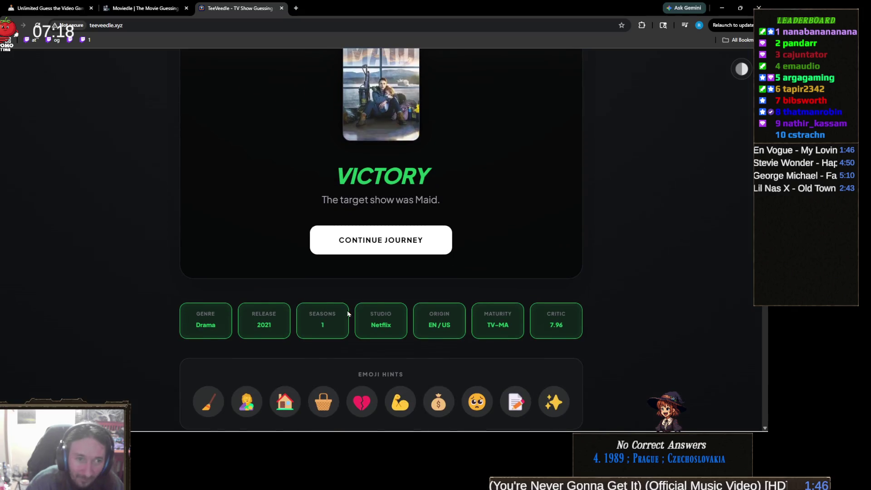
click(413, 254)
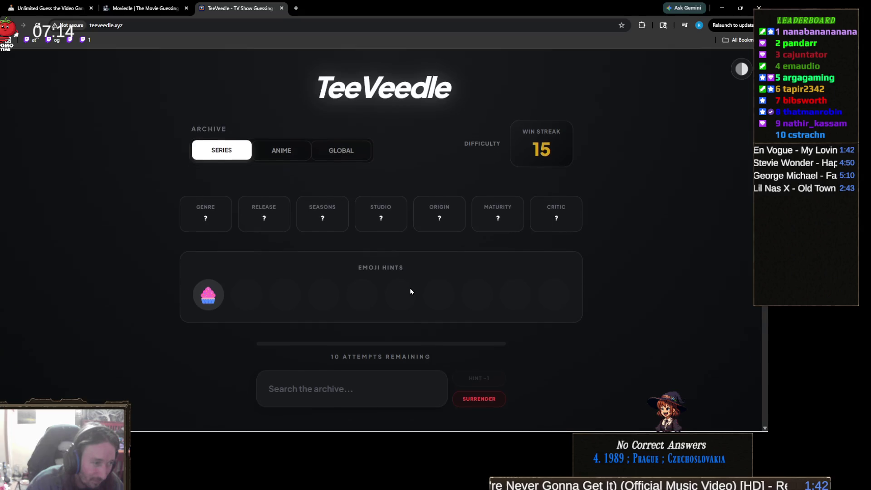
- Zoom the page in and out and scroll to inspect the new puzzle's clues
scroll(297, 273, down, 2)
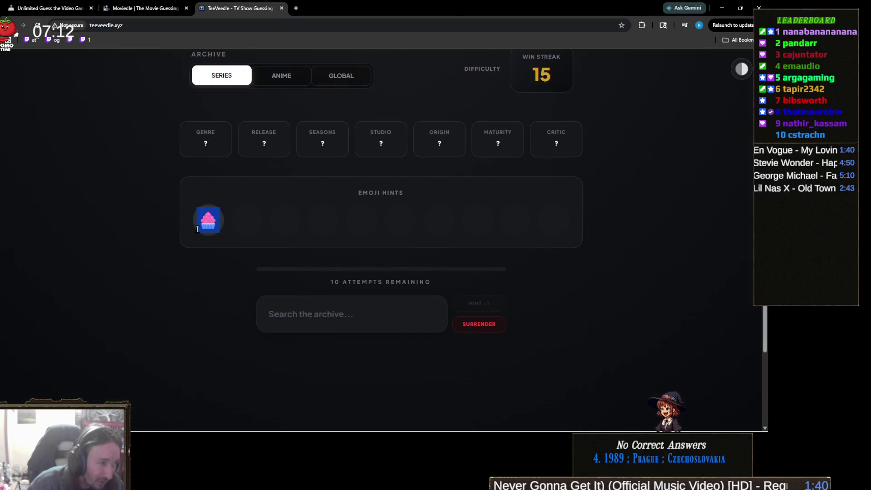
key(ctrl+plus)
key(ctrl+plus)
key(ctrl+plus)
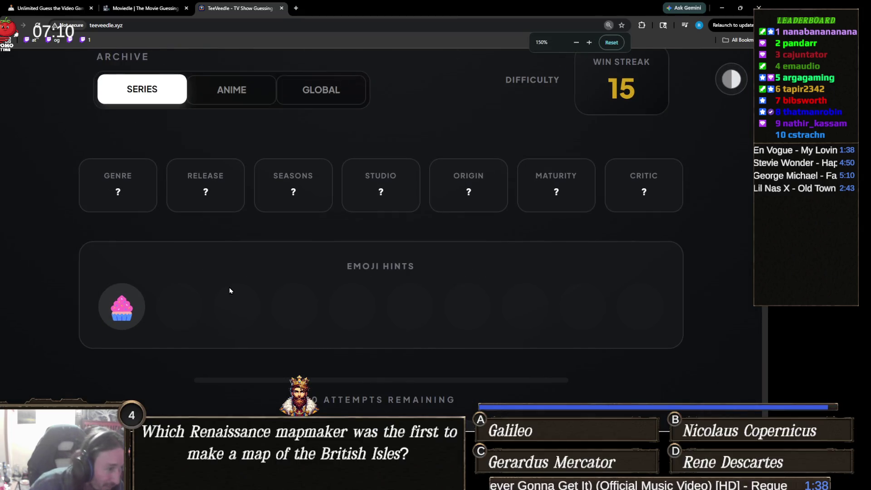
key(ctrl+minus)
key(ctrl+minus)
key(ctrl+minus)
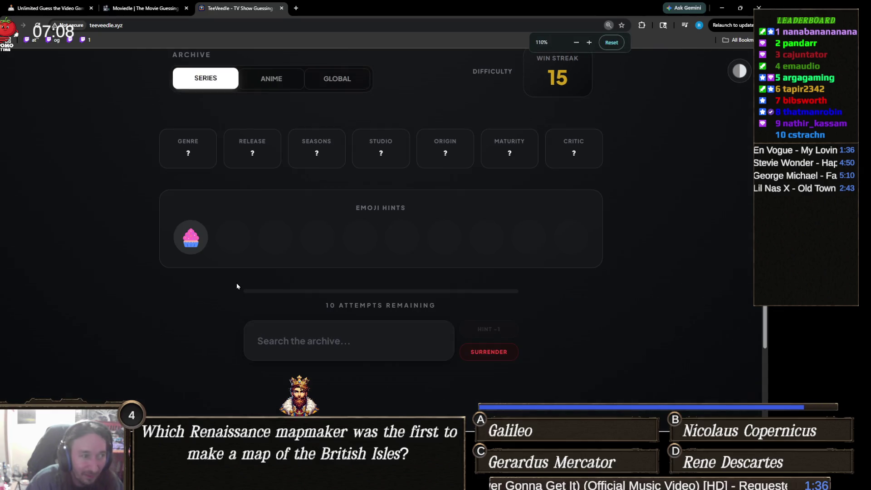
scroll(324, 295, up, 2)
key(ctrl+plus)
key(ctrl+minus)
scroll(335, 300, down, 2)
scroll(335, 299, up, 2)
scroll(345, 311, down, 1)
- Guess 2 Broke Girls to win the round, then continue to the next puzzle
click(358, 353)
text(2 brokewi)
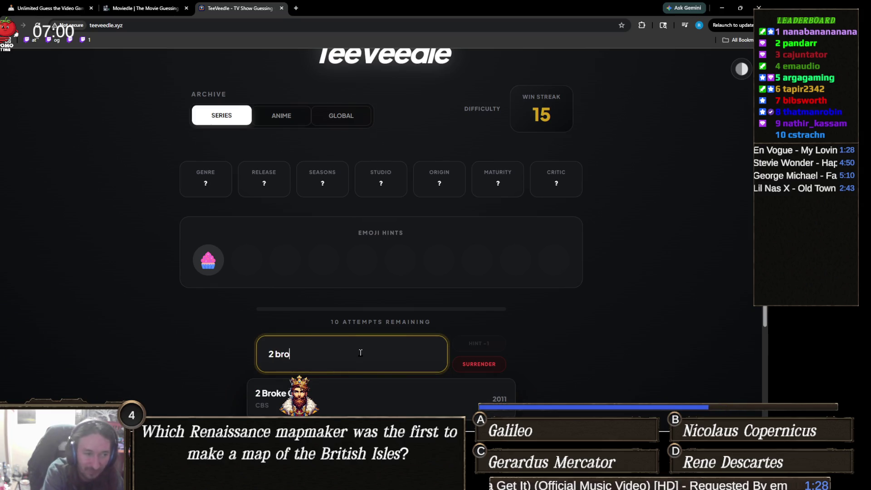
key(BackSpace)
key(BackSpace)
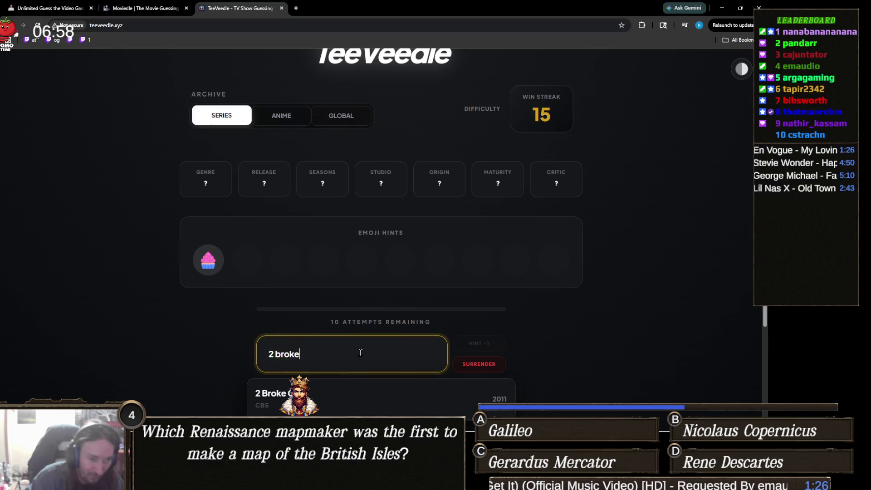
key(Return)
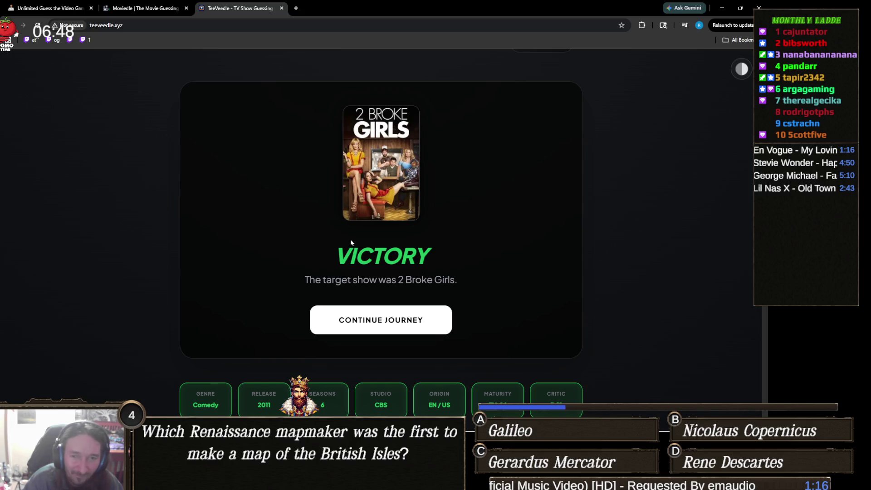
scroll(351, 240, down, 2)
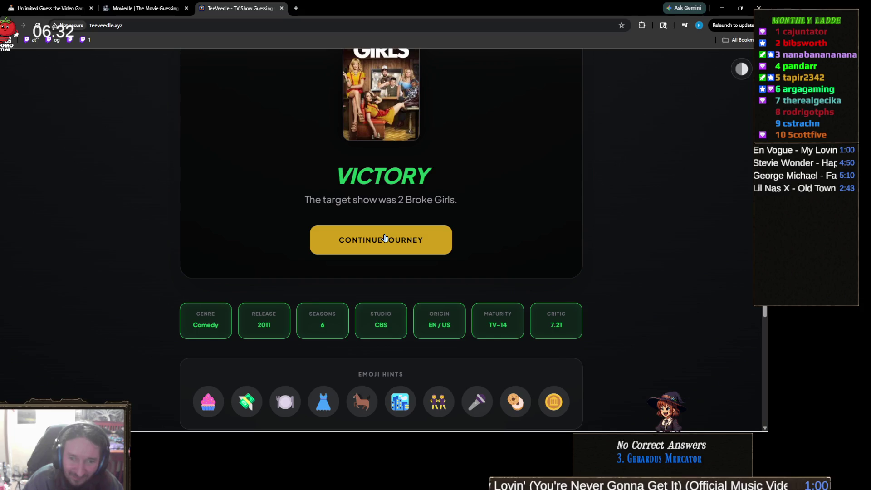
click(384, 238)
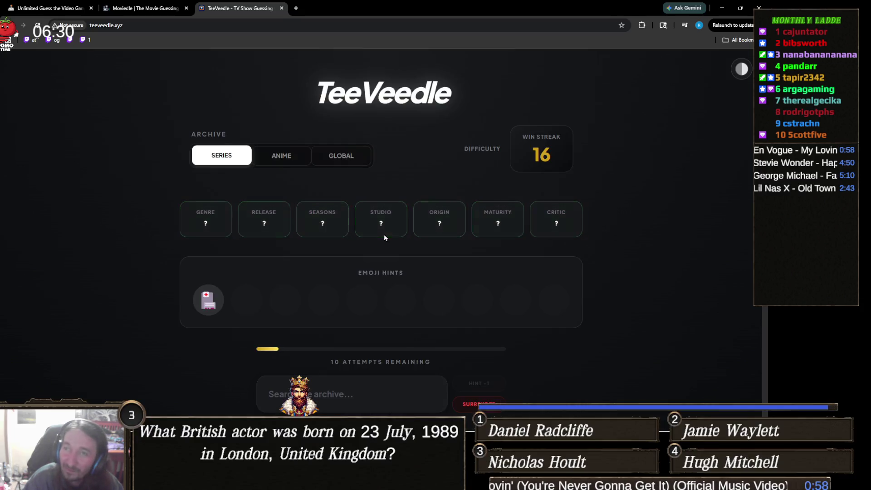
- Submit ER and then The Good Doctor as guesses
scroll(399, 235, down, 1)
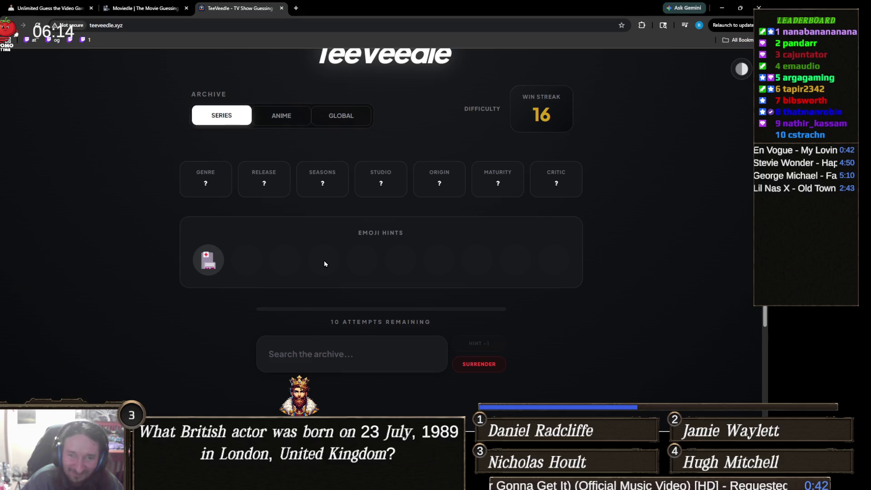
scroll(253, 294, down, 2)
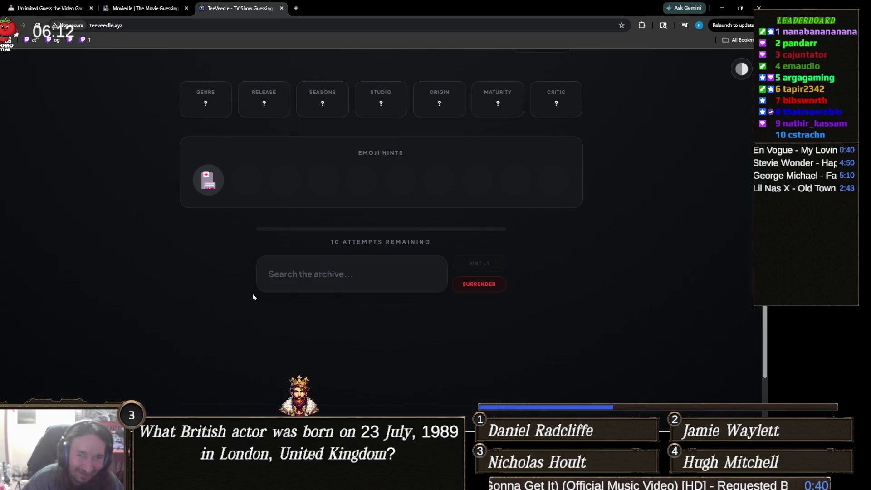
scroll(257, 291, up, 1)
scroll(292, 299, down, 1)
click(367, 267)
text(ER)
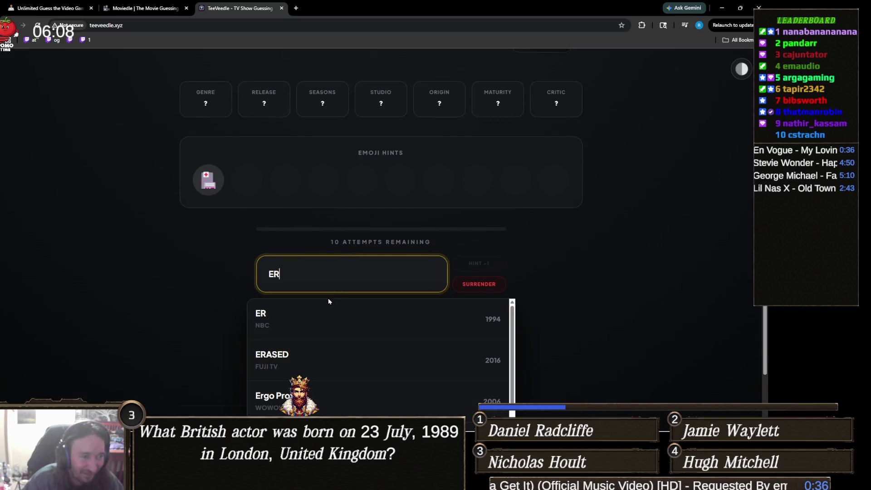
click(330, 304)
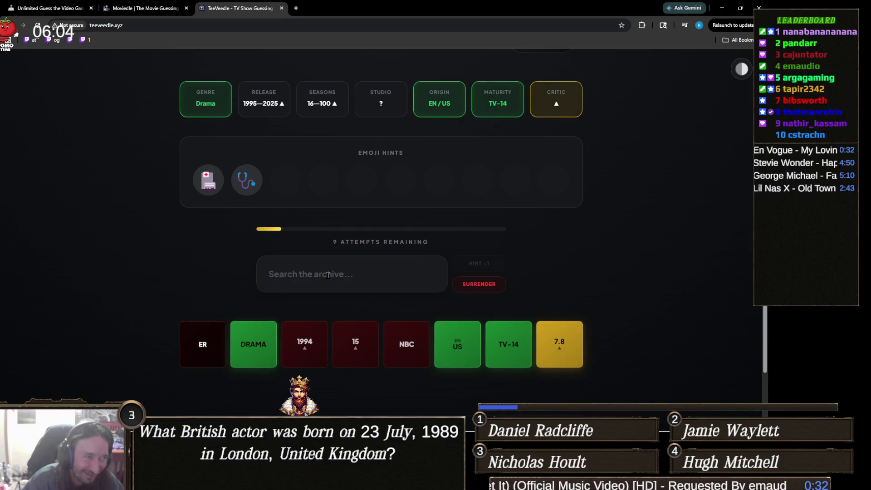
click(328, 275)
text(the good)
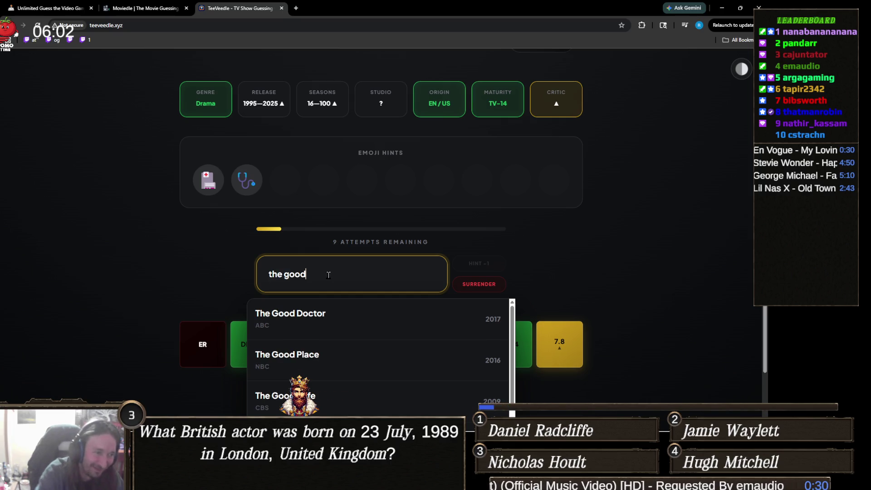
click(344, 303)
- Search 'gr' and guess Grey's Anatomy to win the round
click(321, 272)
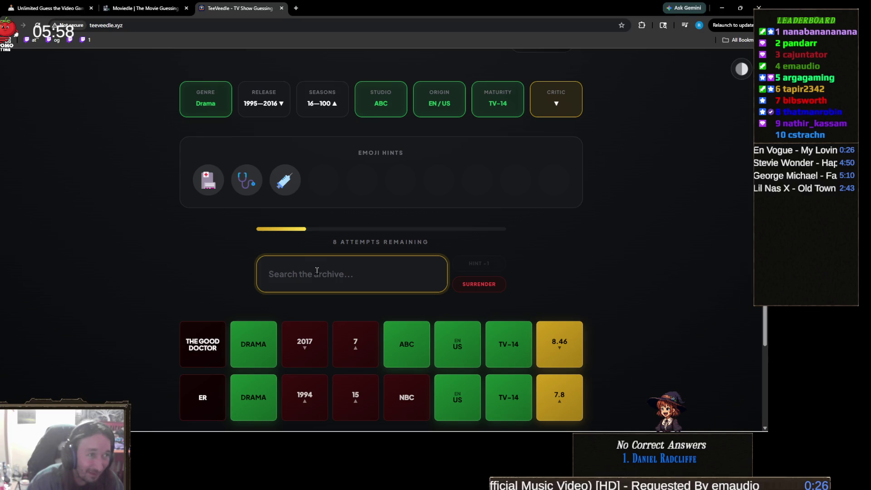
text(gr)
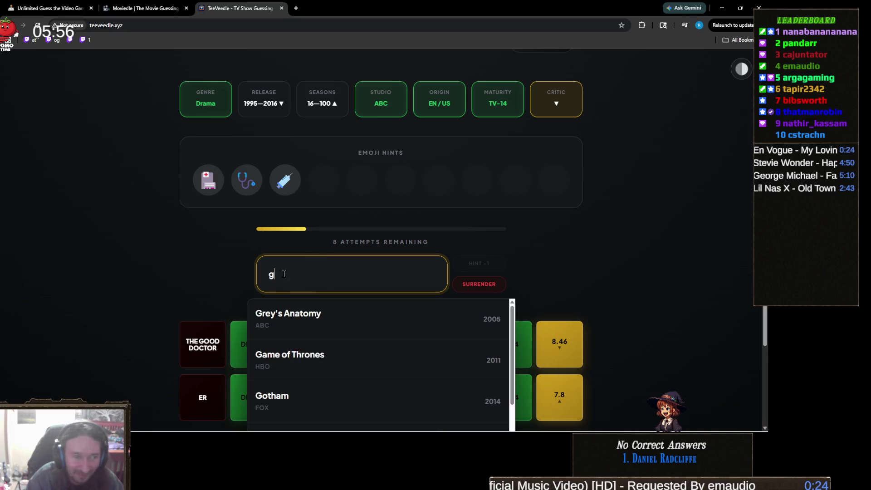
click(330, 319)
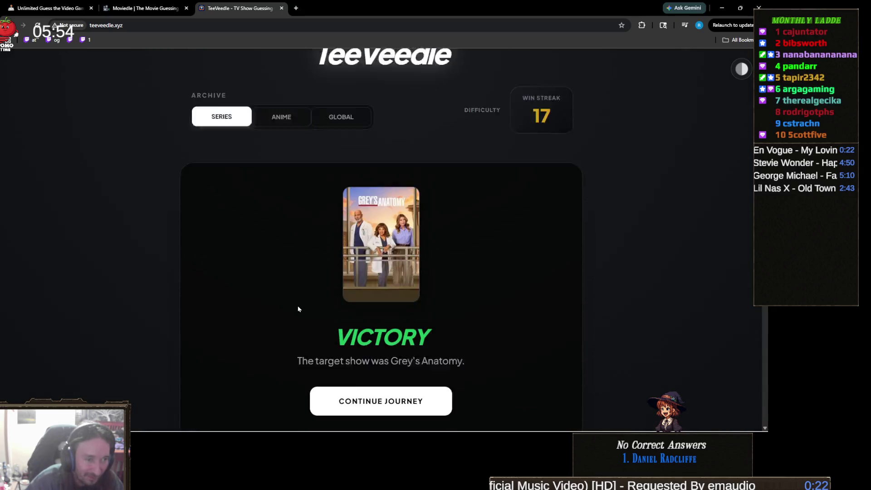